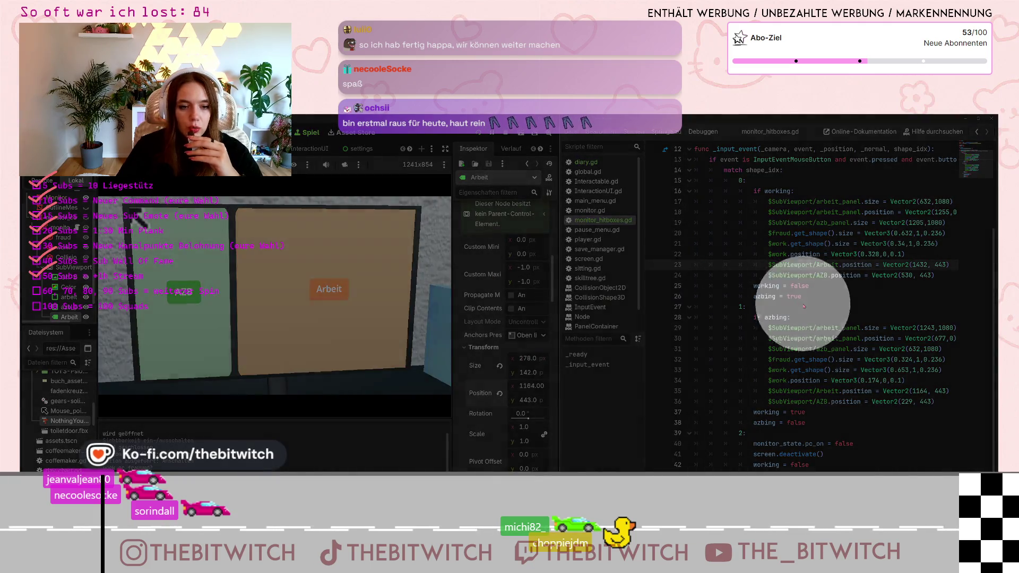
Begin editing the script at line 27, then test switching the monitor between the wide AZB and Arbeit panels.
left_click(796, 306)
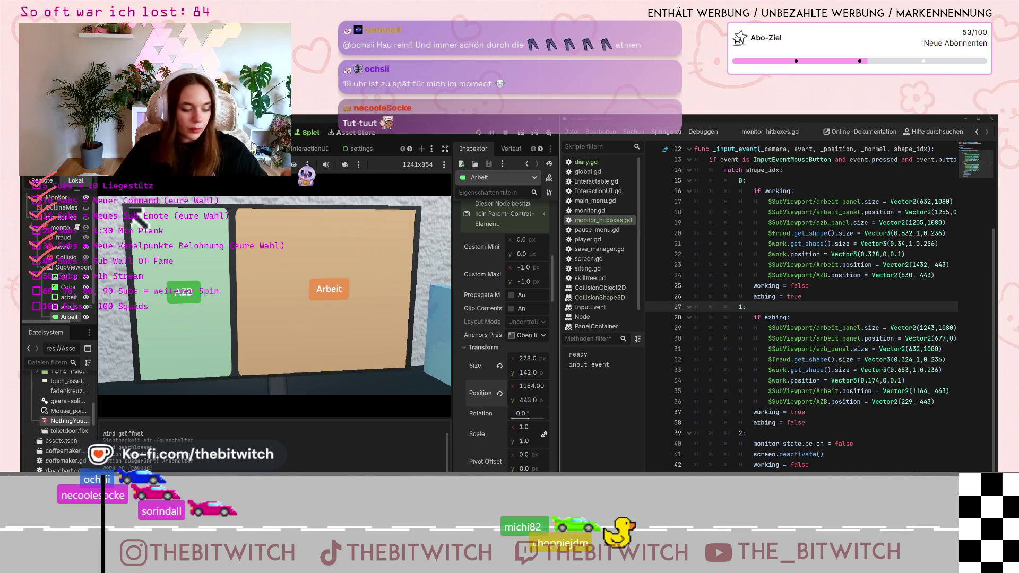
left_click(233, 348)
left_click(244, 345)
left_click(253, 342)
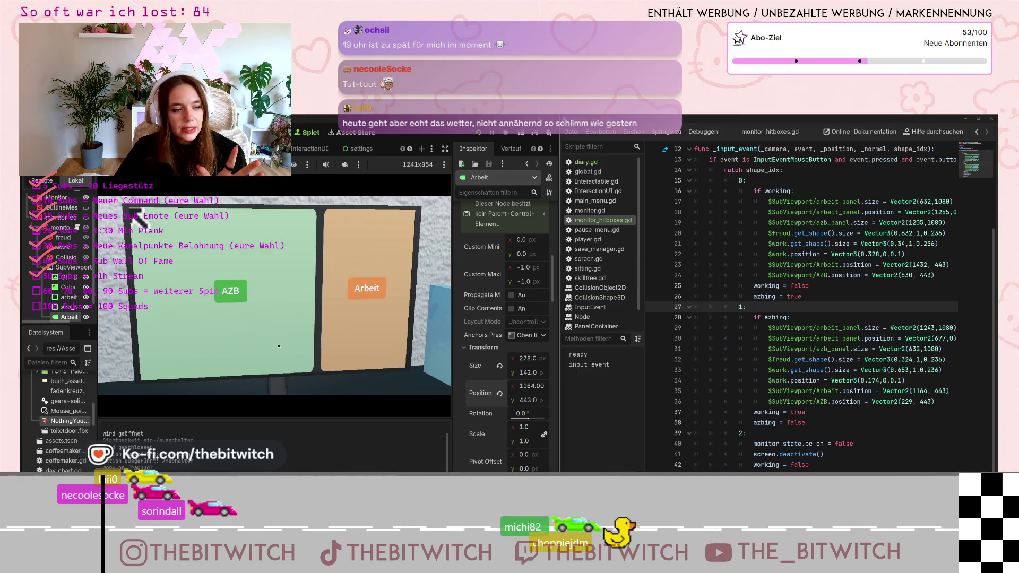
left_click(297, 369)
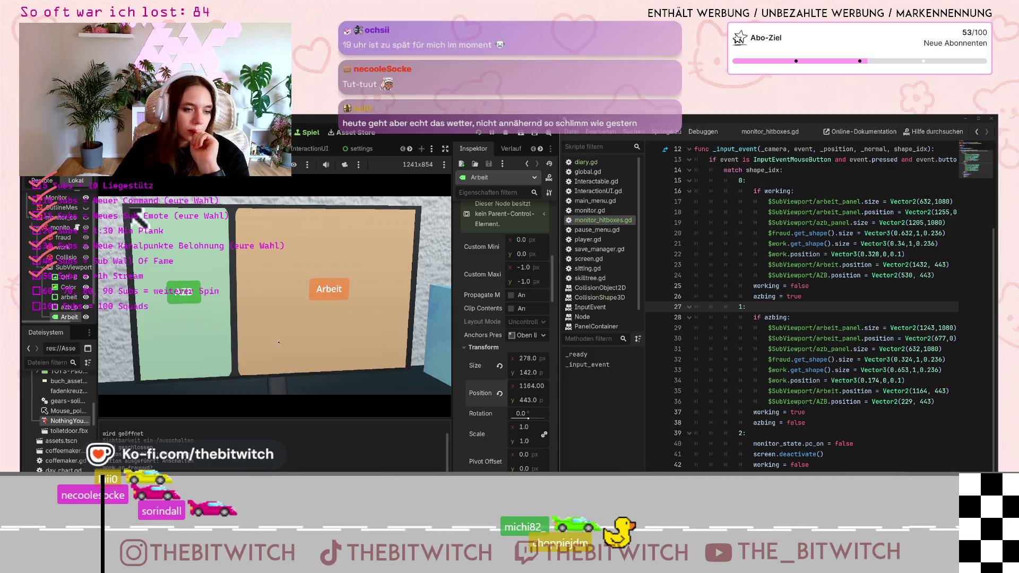
left_click(298, 370)
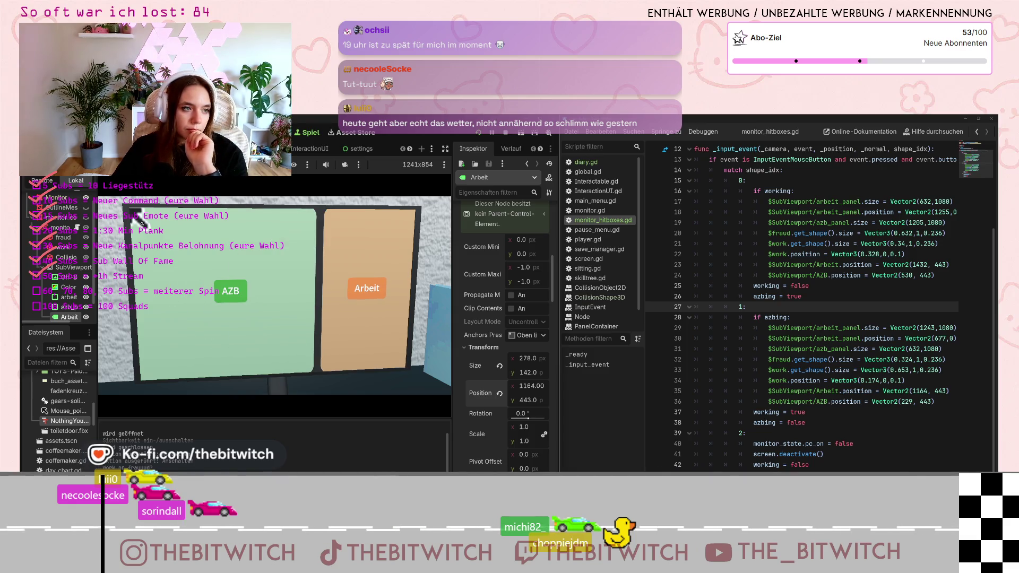
left_click(140, 213)
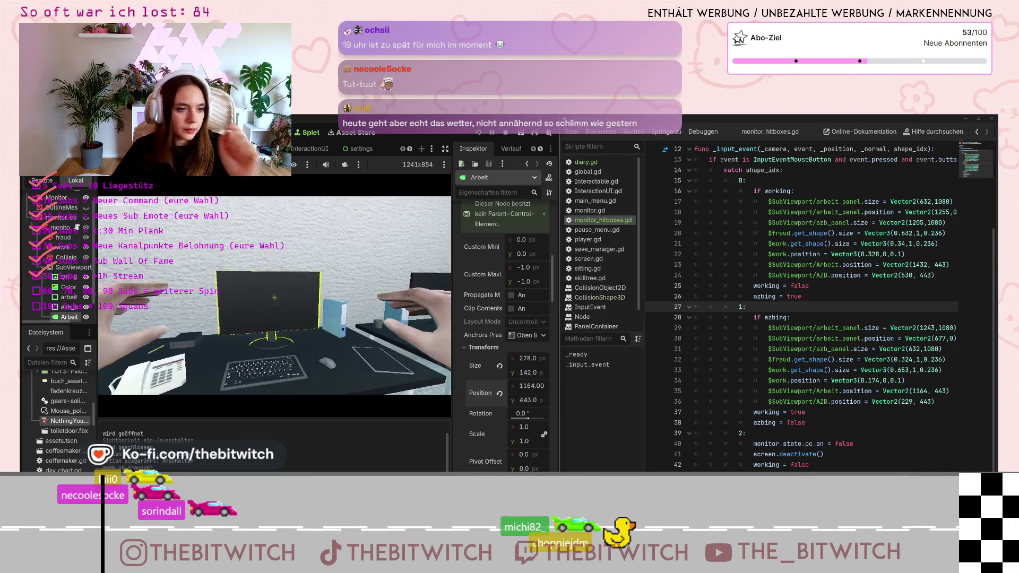
left_click(274, 298)
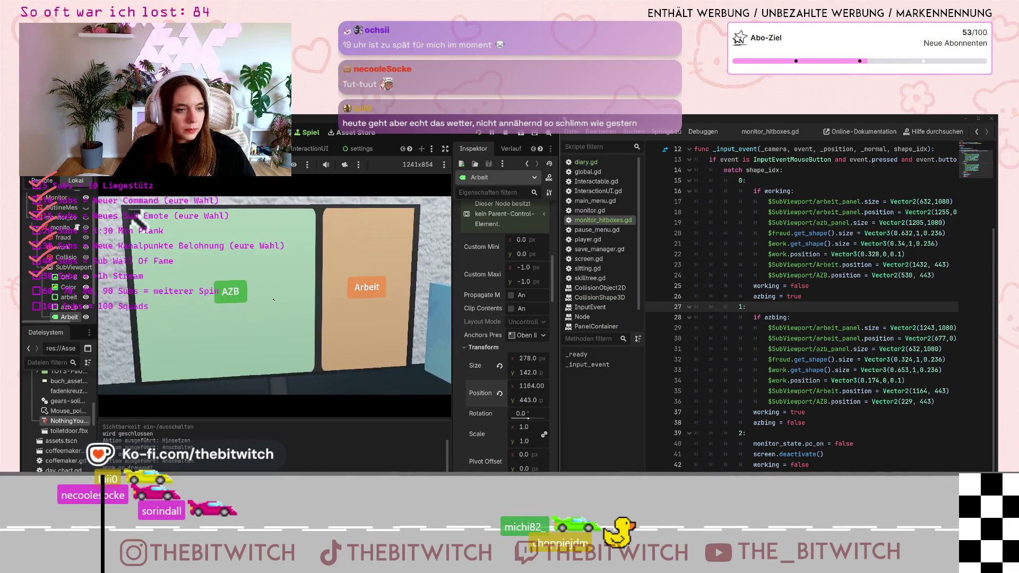
left_click(366, 263)
left_click(340, 260)
left_click(305, 258)
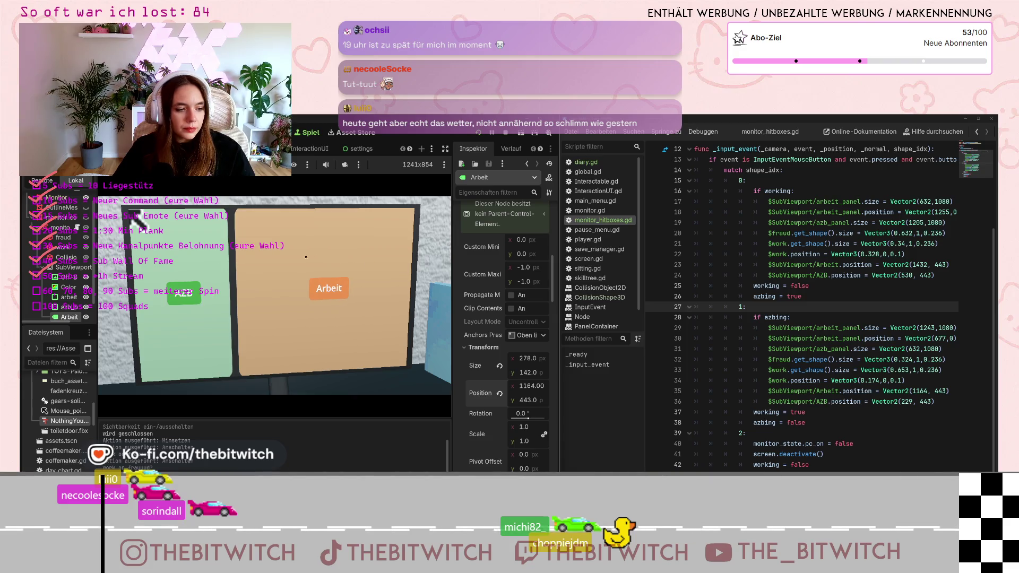
Stress-test the monitor with rapid AZB/Arbeit toggles, ending on the wide Arbeit panel.
left_click(218, 274)
left_click(239, 271)
left_click(250, 270)
left_click(265, 268)
left_click(283, 265)
left_click(300, 262)
left_click(308, 261)
left_click(326, 258)
left_click(344, 255)
left_click(359, 253)
left_click(358, 251)
left_click(358, 250)
left_click(358, 249)
left_click(359, 249)
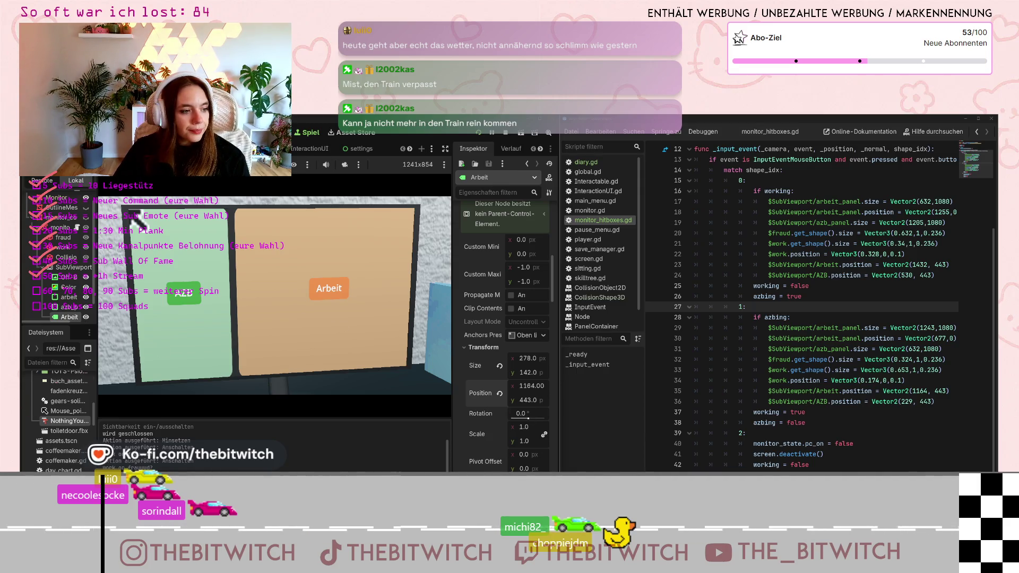
Toggle the green AZB and orange Arbeit panels again, ending on Arbeit, then spin the challenge wheel.
left_click(196, 299)
left_click(345, 298)
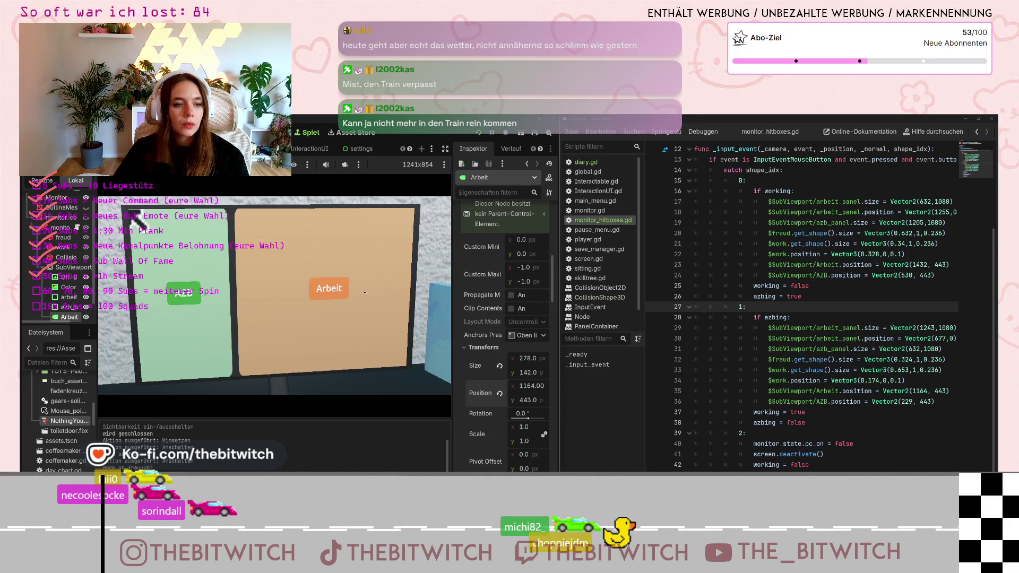
left_click(204, 301)
left_click(364, 287)
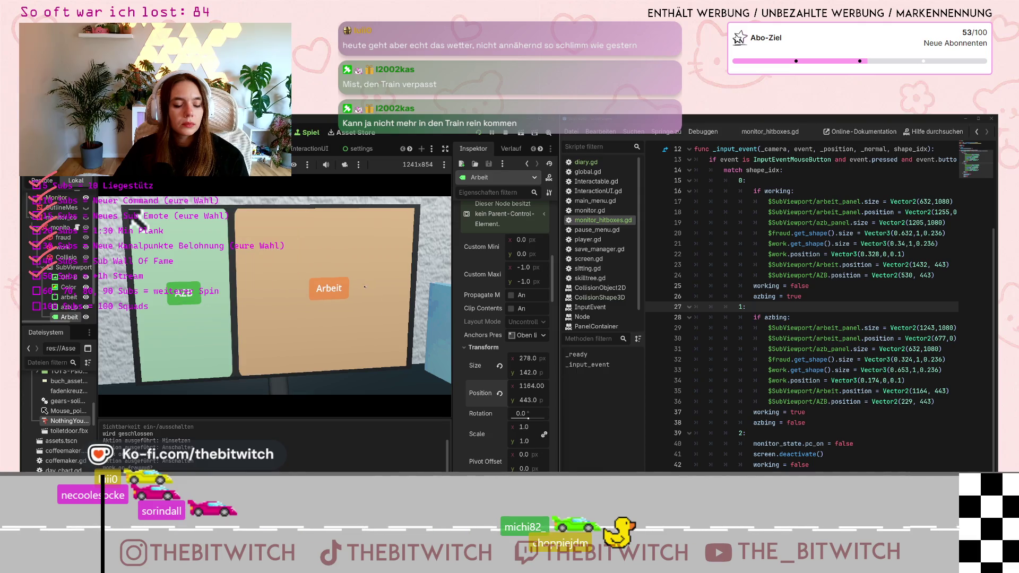
left_click(189, 303)
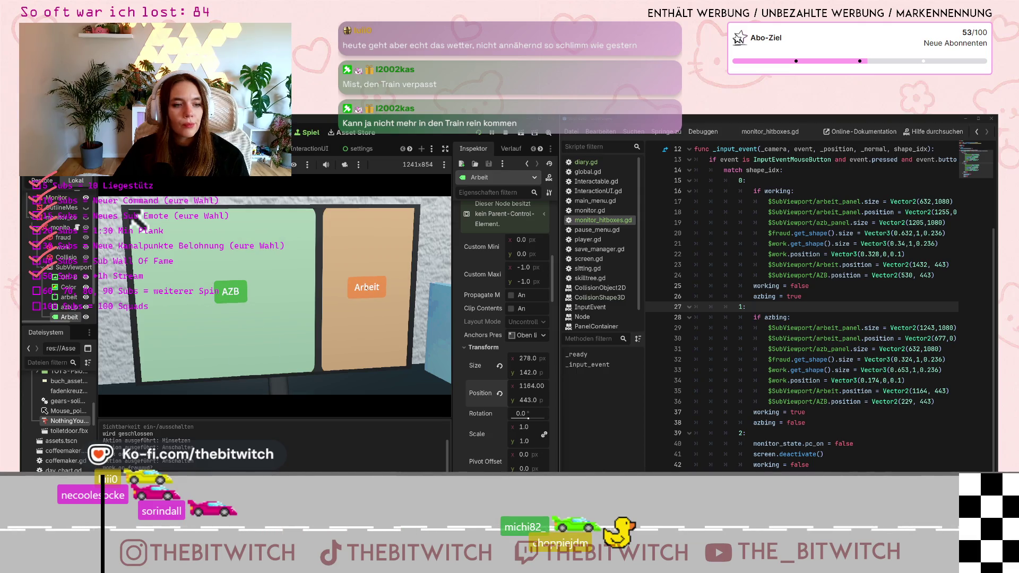
left_click(367, 287)
left_click(179, 300)
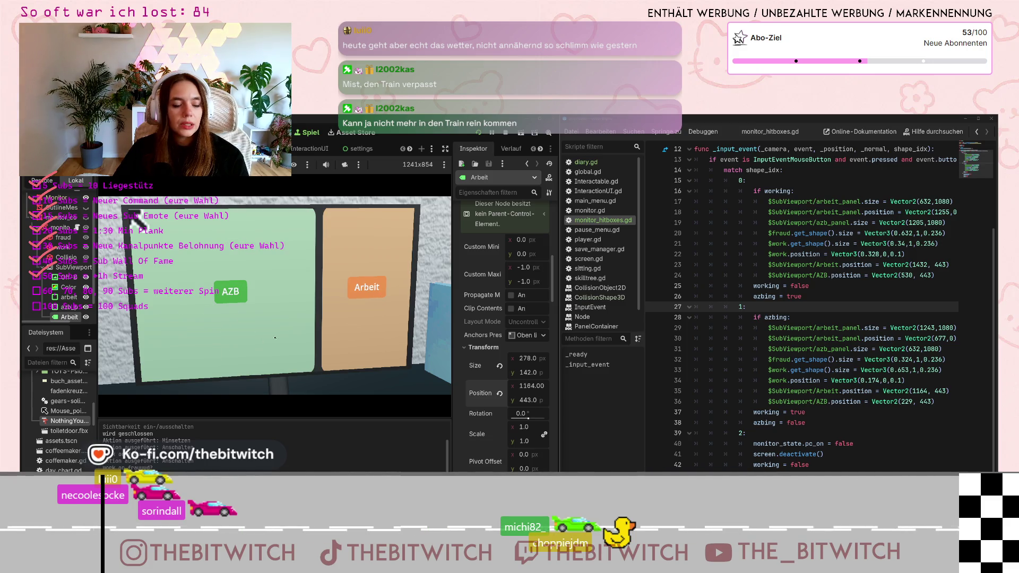
left_click(364, 294)
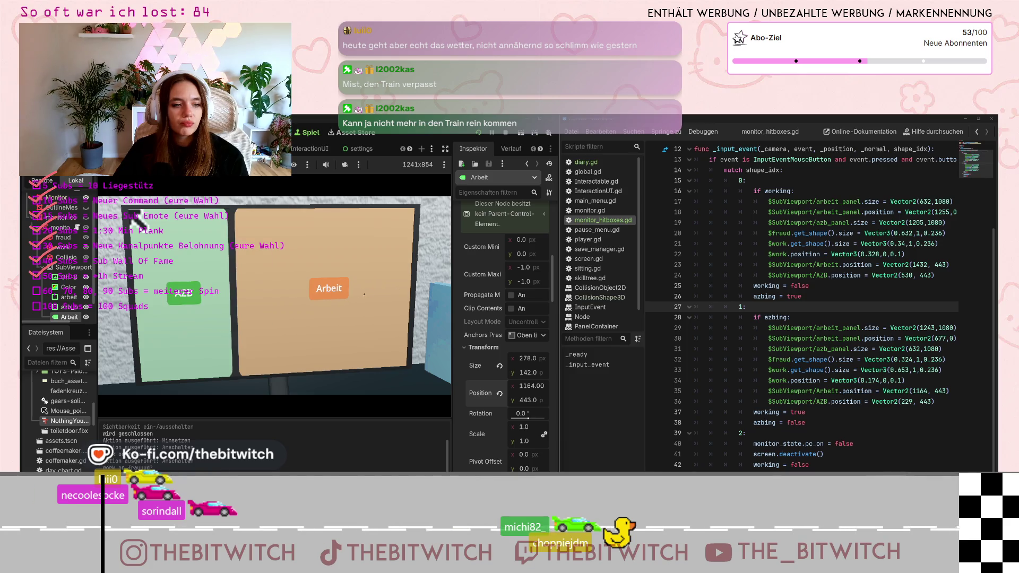
left_click(221, 305)
left_click(313, 309)
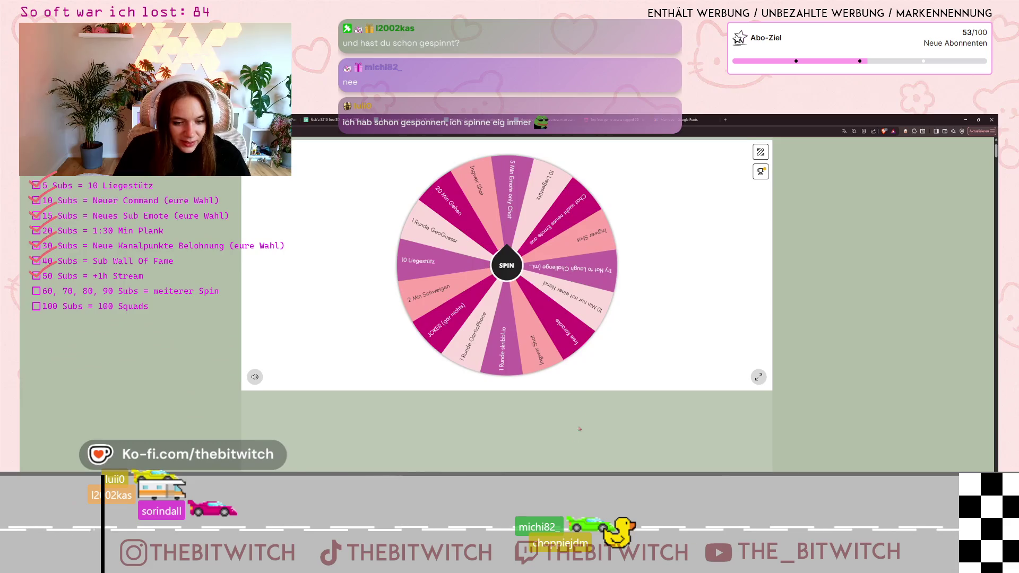
left_click(496, 258)
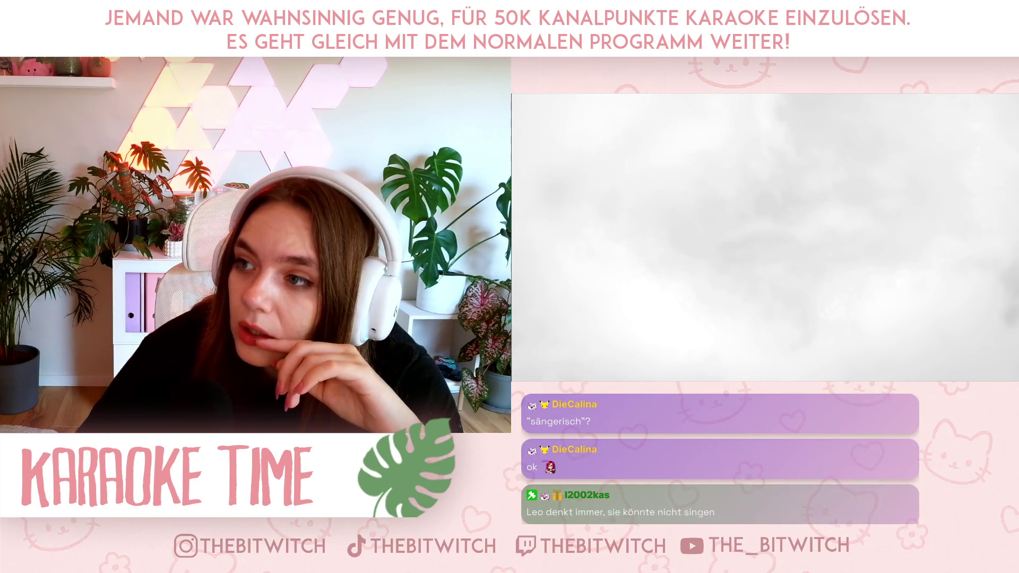
mouse_move(955, 228)
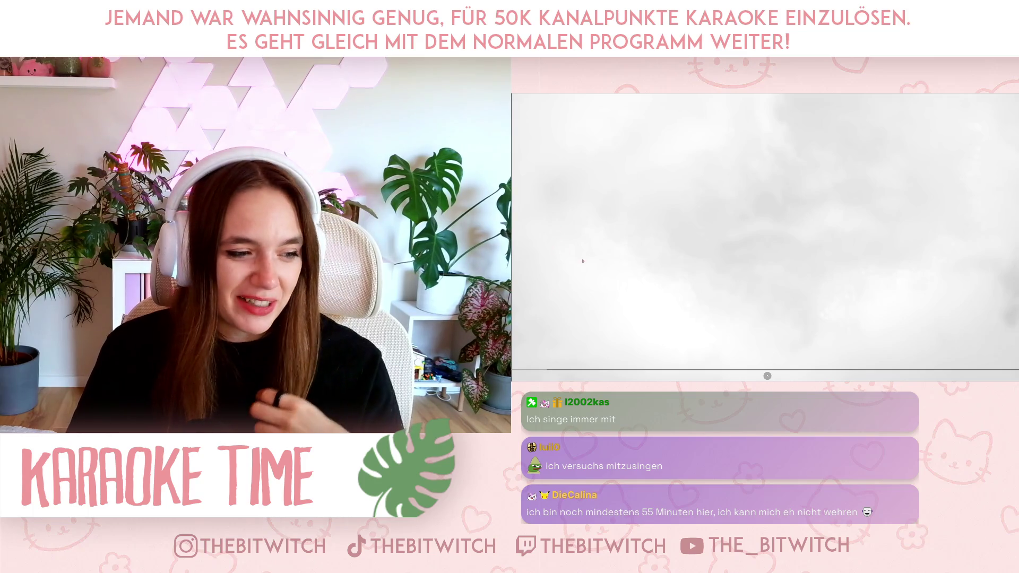
Pause the karaoke video, then resume its playback.
left_click(609, 272)
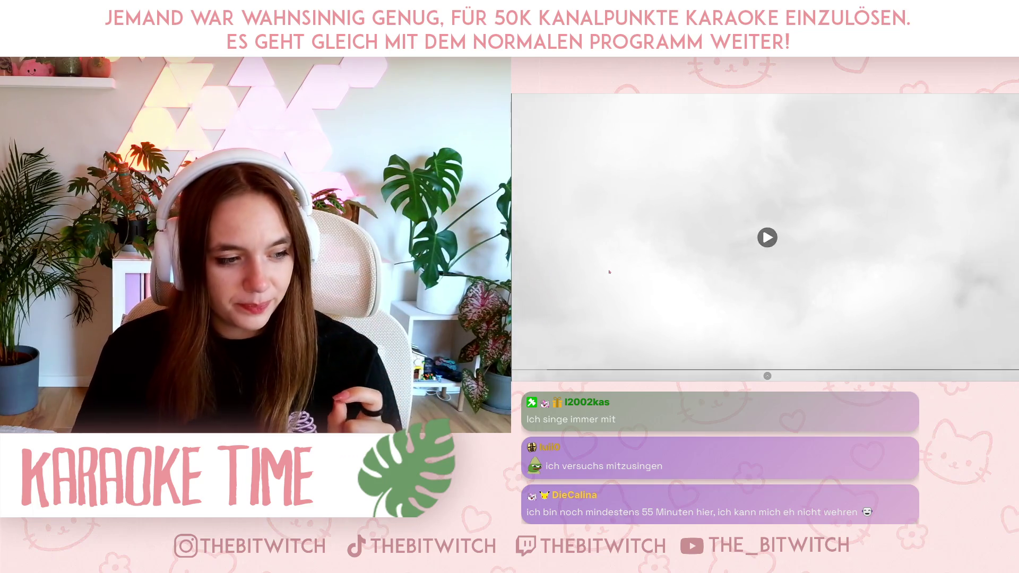
left_click(610, 266)
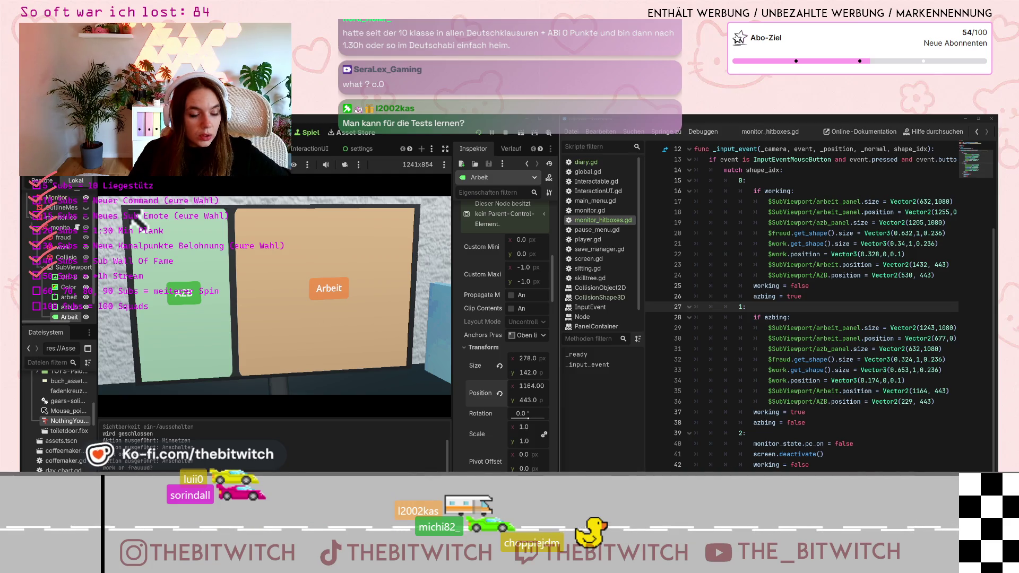
left_click(207, 330)
left_click(363, 398)
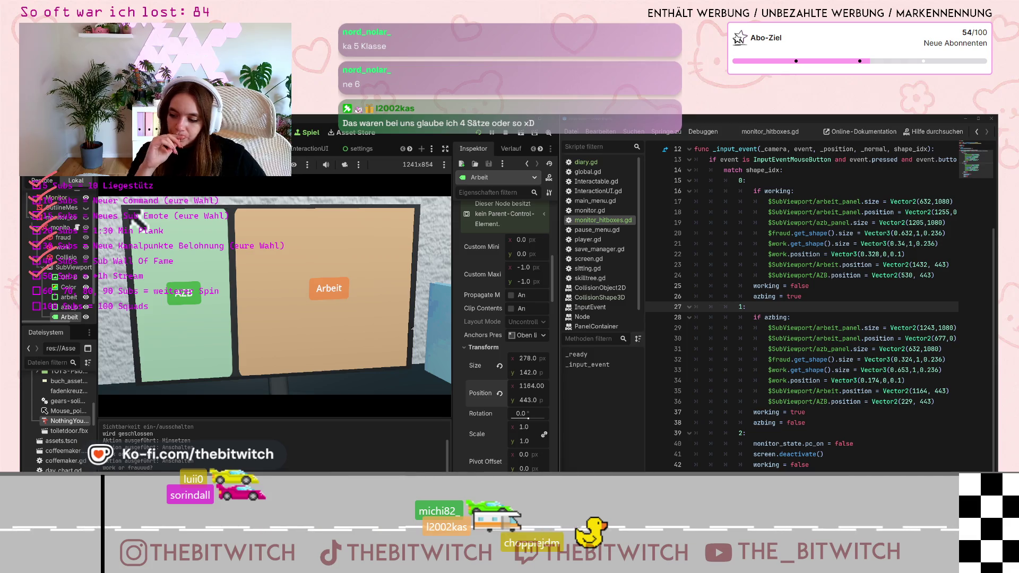
scroll(62, 249, "down", 1)
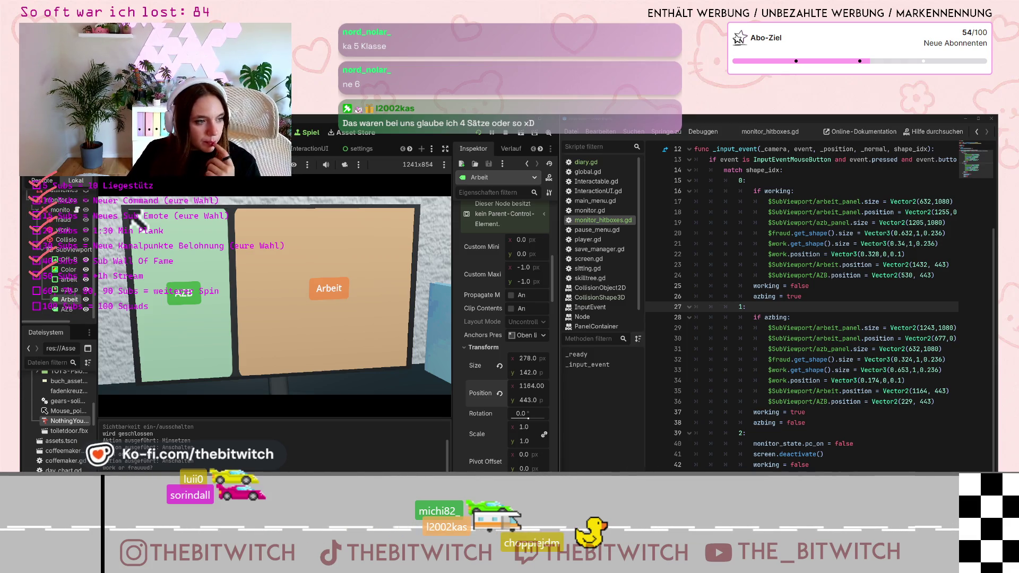
right_click(71, 249)
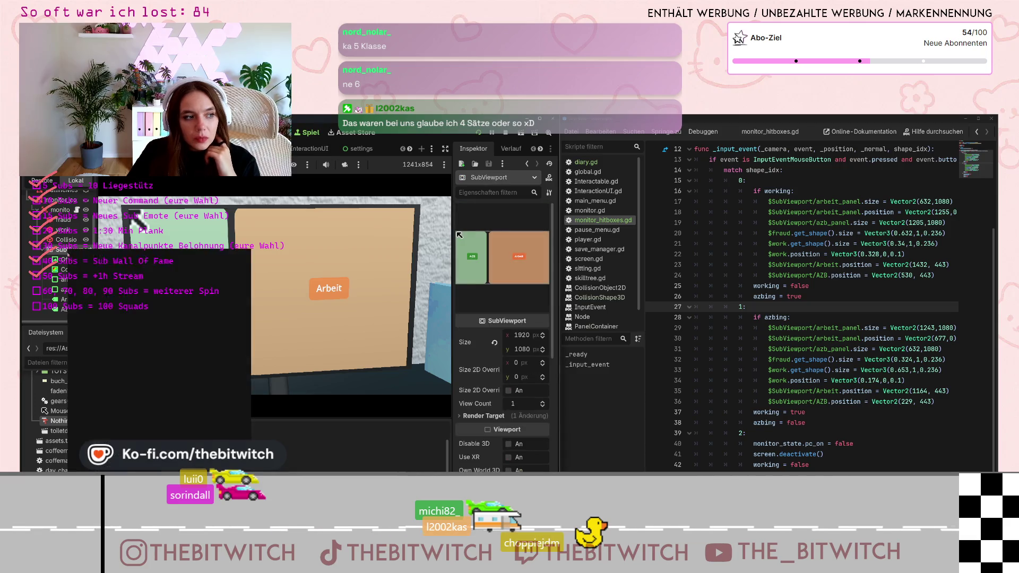
Add a Button child node under the SubViewport, found by searching 'button'.
left_click(107, 257)
type("la")
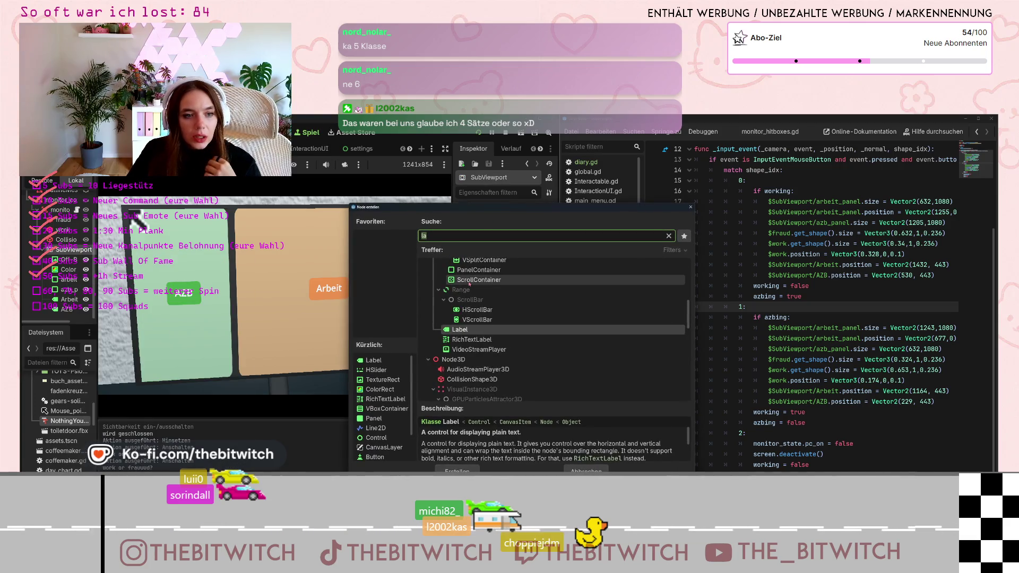
key("BackSpace")
key("BackSpace")
type("butto")
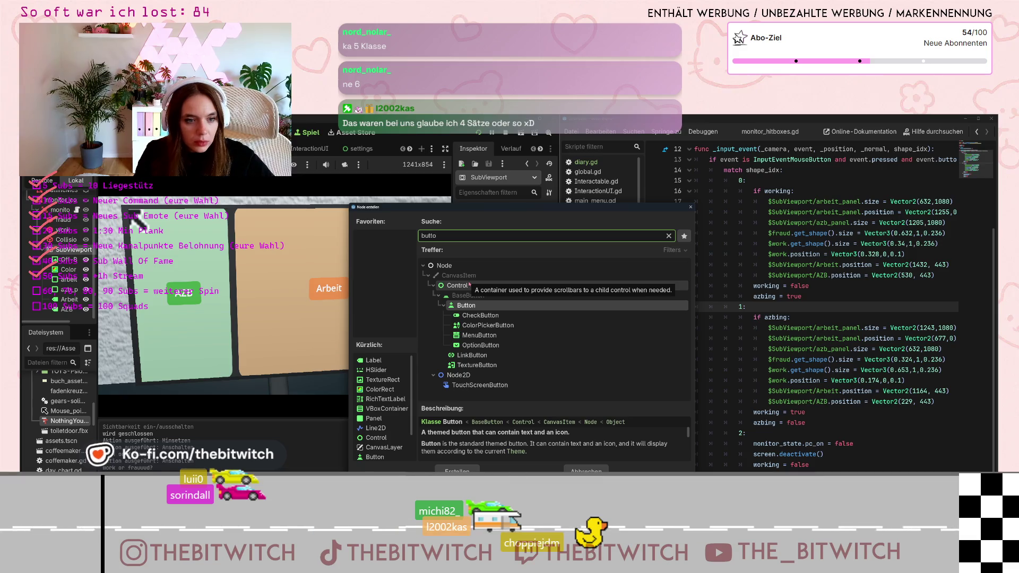
double_click(474, 306)
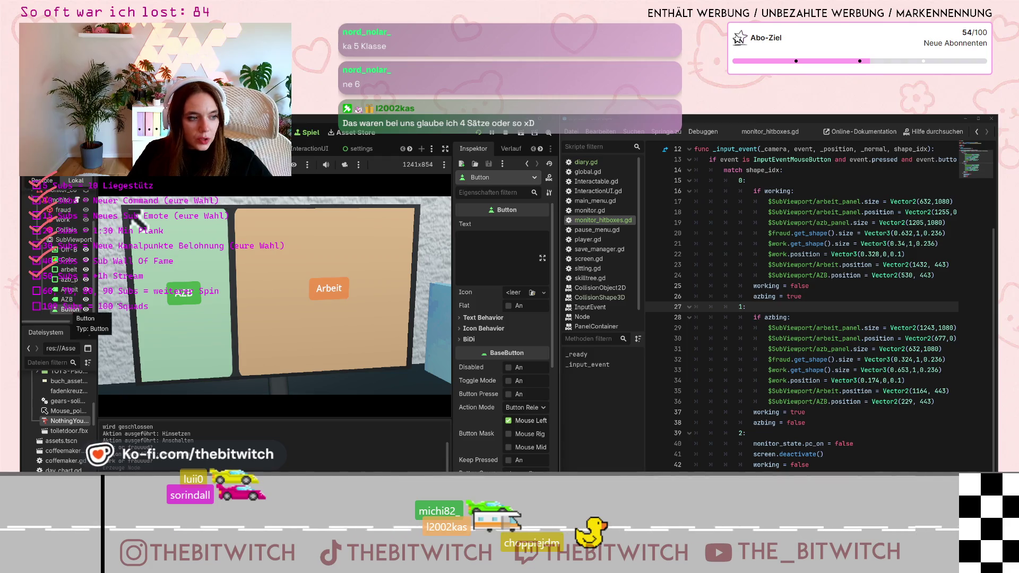
Enter '10 Minuten' as the button's Text, then begin trimming it toward '10min'.
left_click(497, 235)
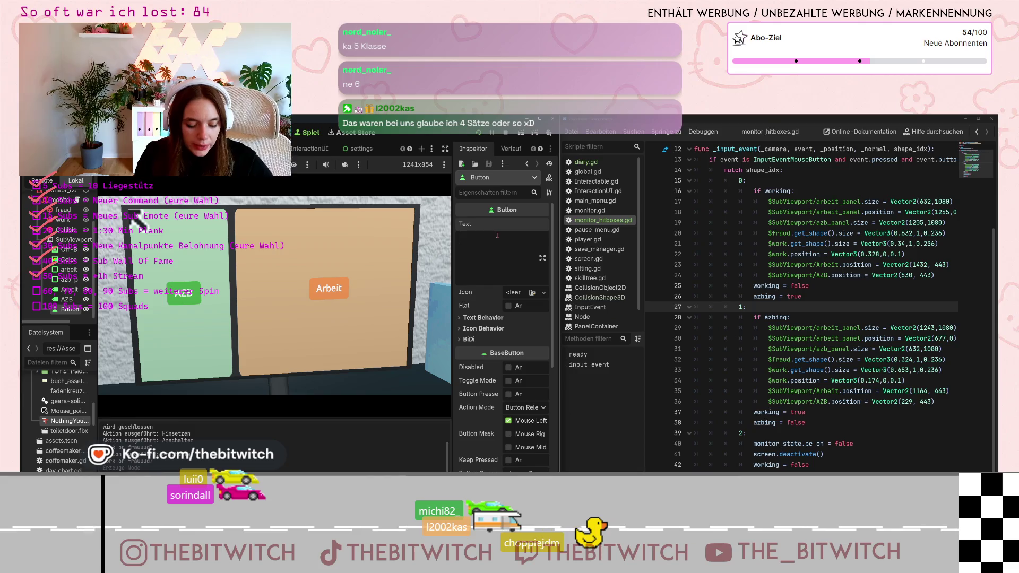
type("10 Minuten")
key("BackSpace")
key("BackSpace")
key("BackSpace")
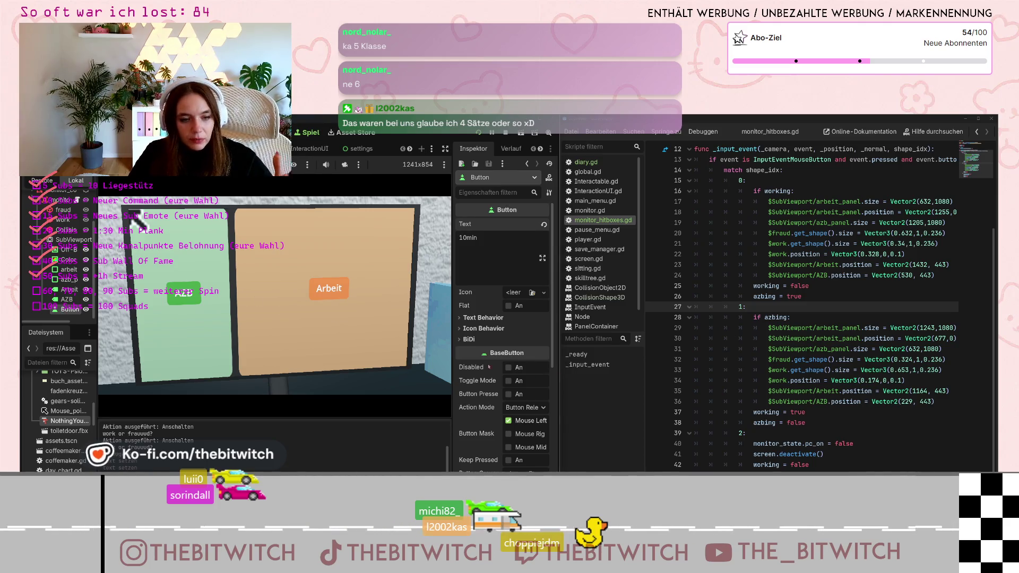
Expand Control > Layout in the Inspector to show the button's Transform size and position.
scroll(499, 384, "down", 4)
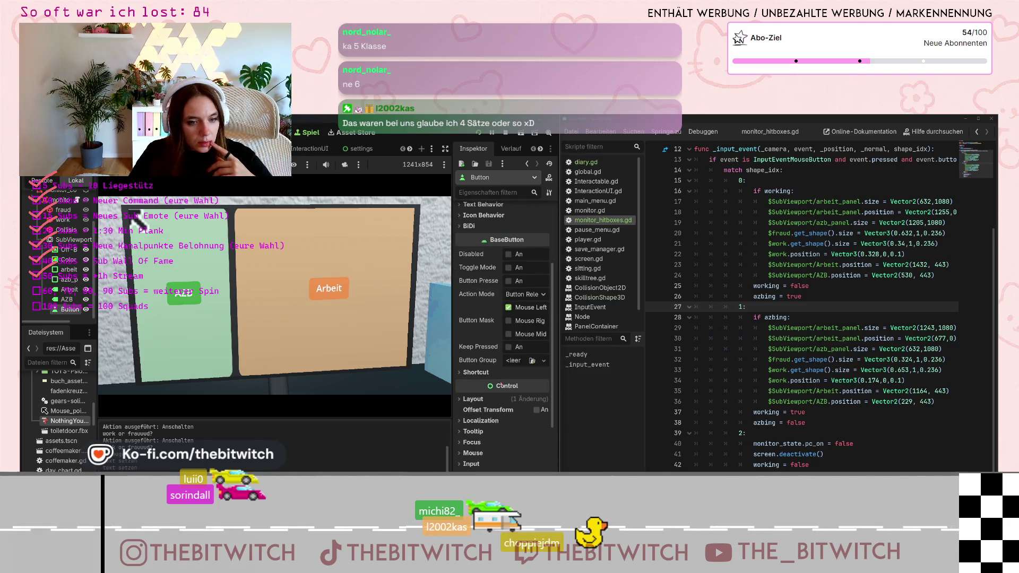
scroll(499, 384, "down", 2)
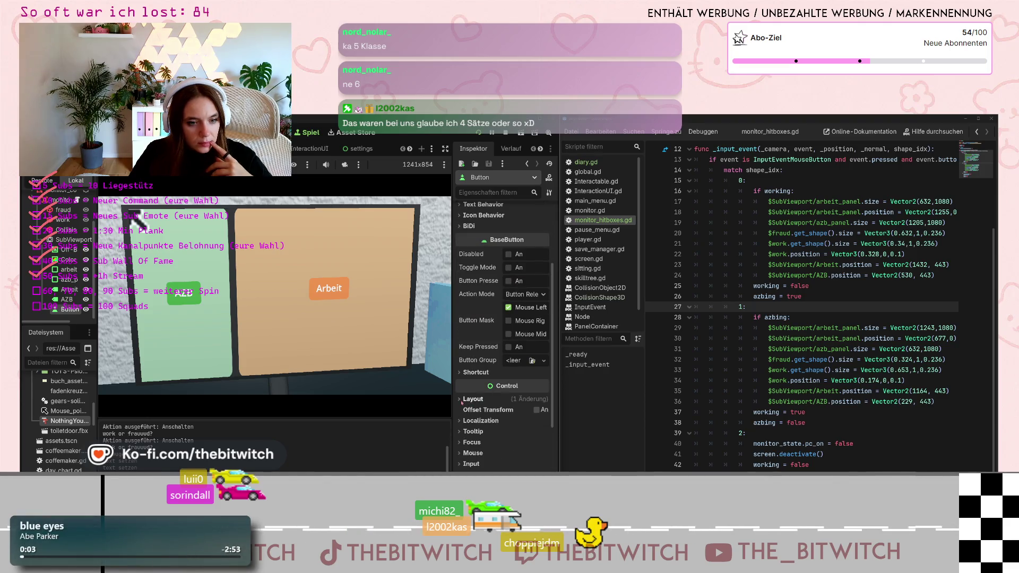
left_click(471, 399)
scroll(480, 424, "down", 10)
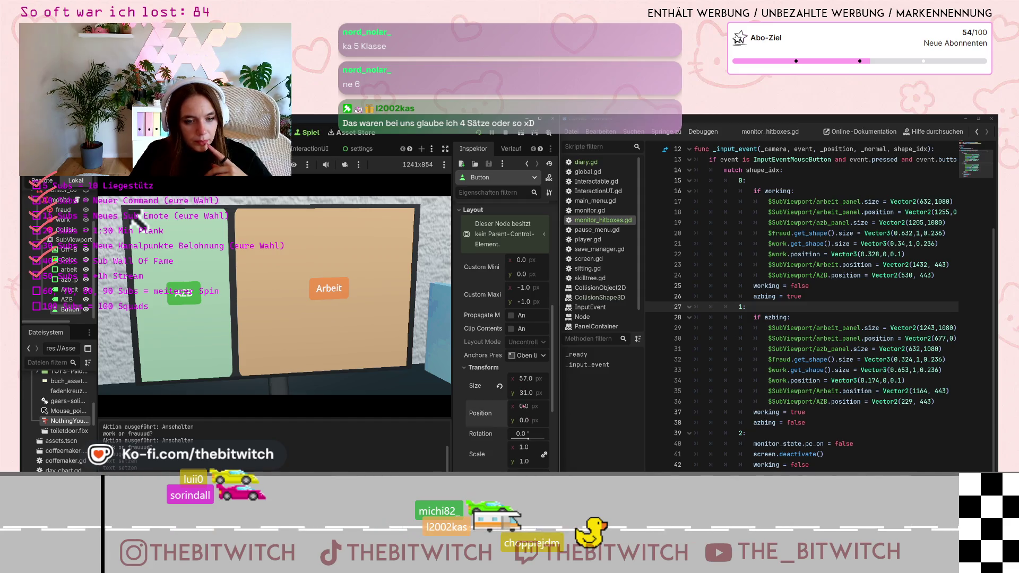
Adjust the button's Transform position by typing and dragging values, entering 104.
type("1")
key("Return")
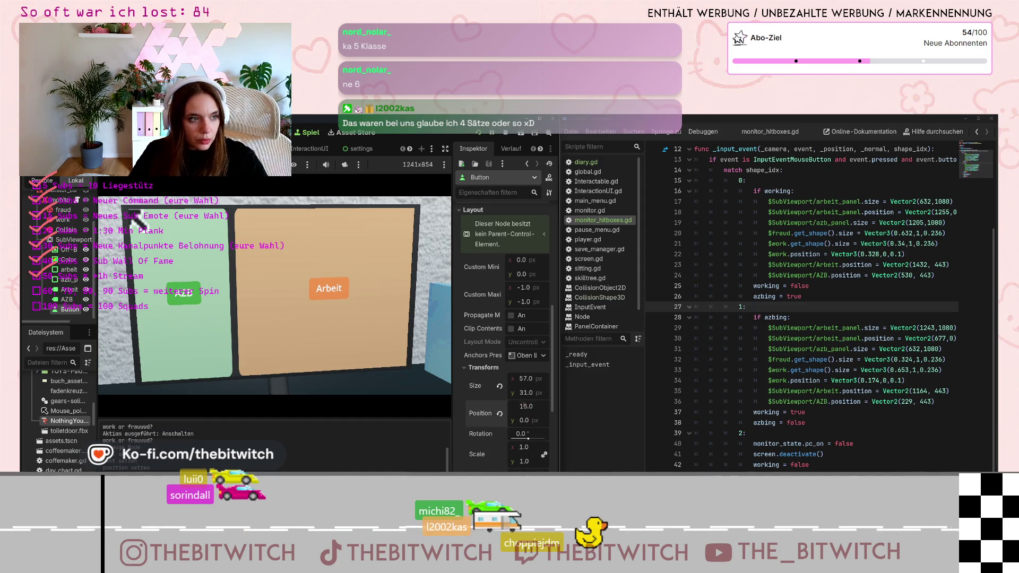
mouse_move(524, 405)
left_mouse_down()
mouse_move(539, 406)
mouse_move(521, 406)
left_mouse_up()
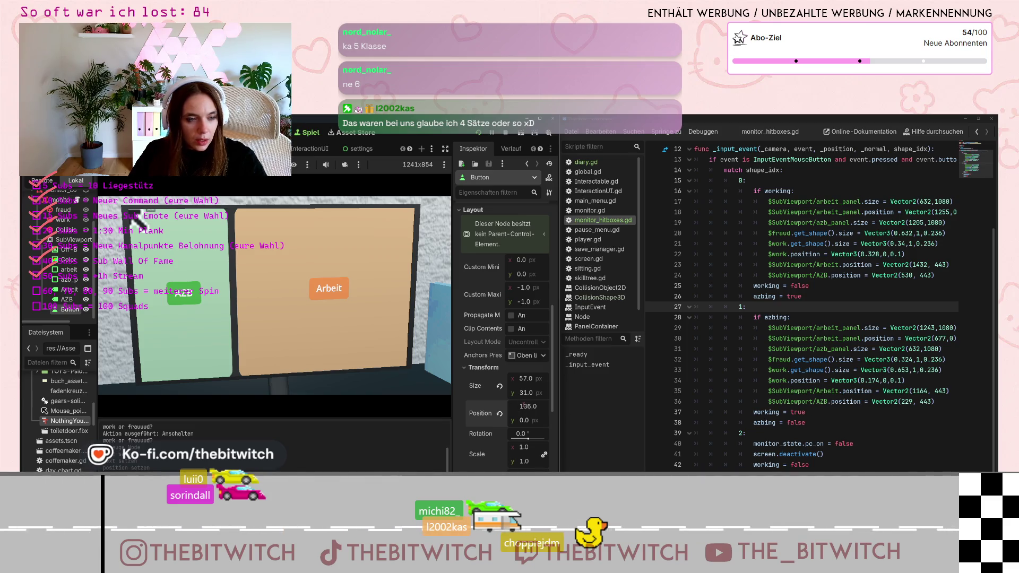
left_click_drag(525, 420, 542, 420)
type("104")
key("Return")
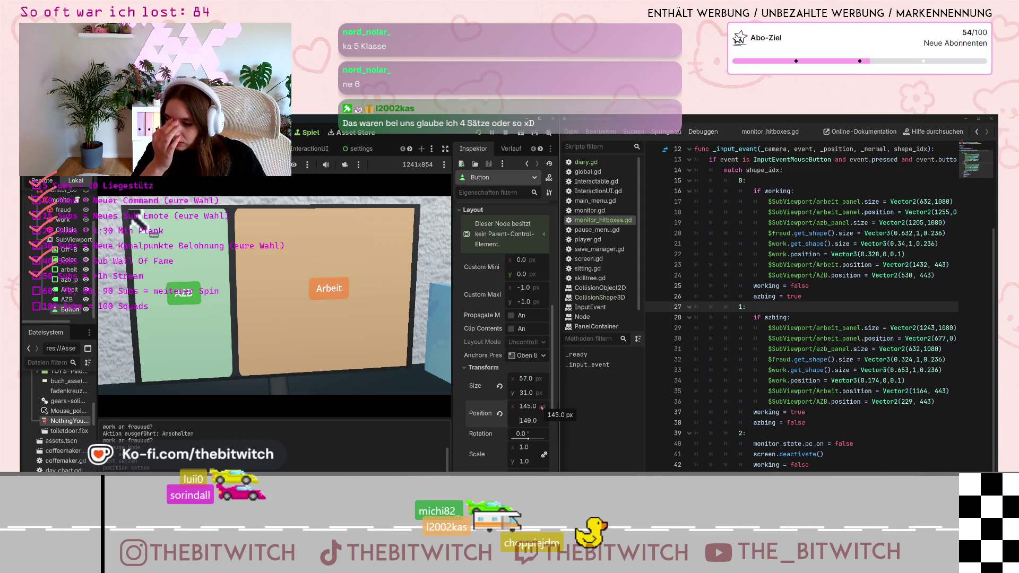
Nudge the position value repeatedly to shift the button across the monitor screen.
key("Up")
key("Up")
key("Up")
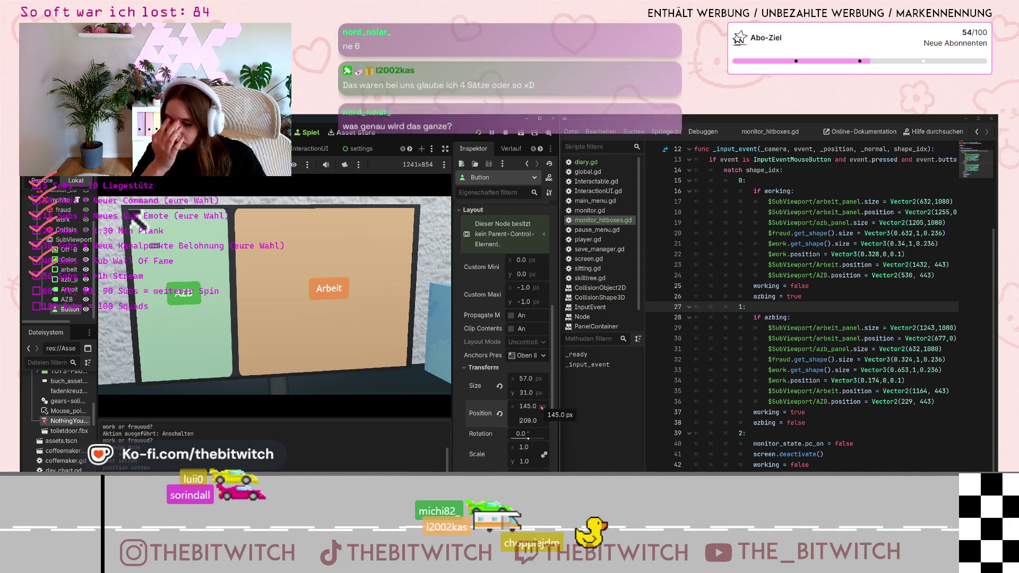
key("Up")
key("Up")
key("Up")
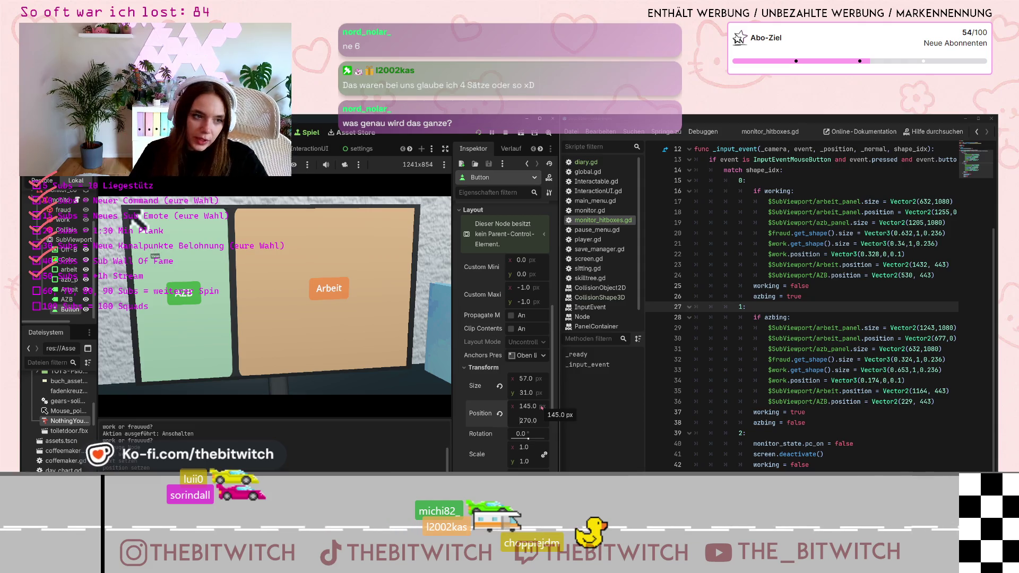
key("Up")
key("Up")
key("Up")
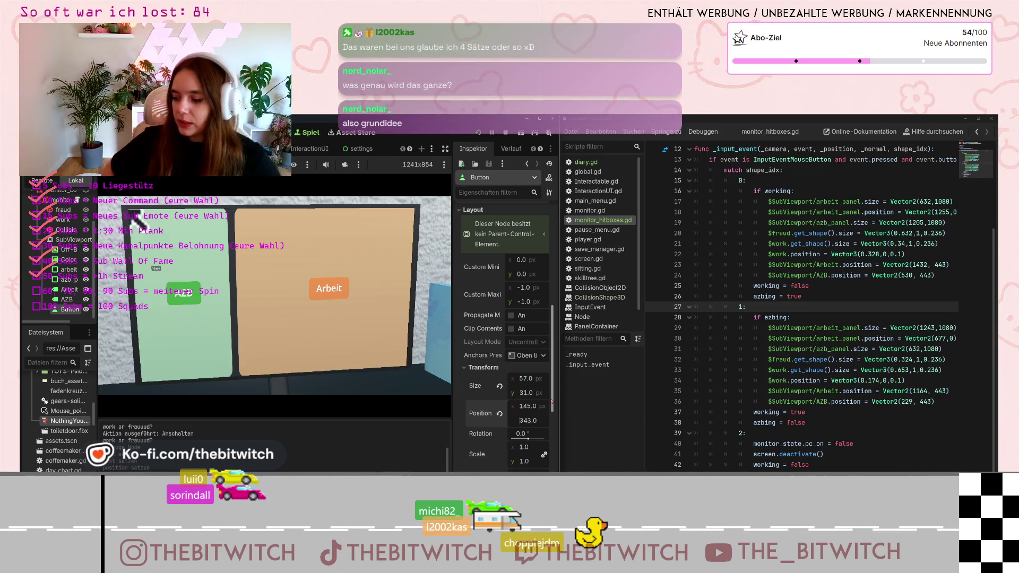
key("Up")
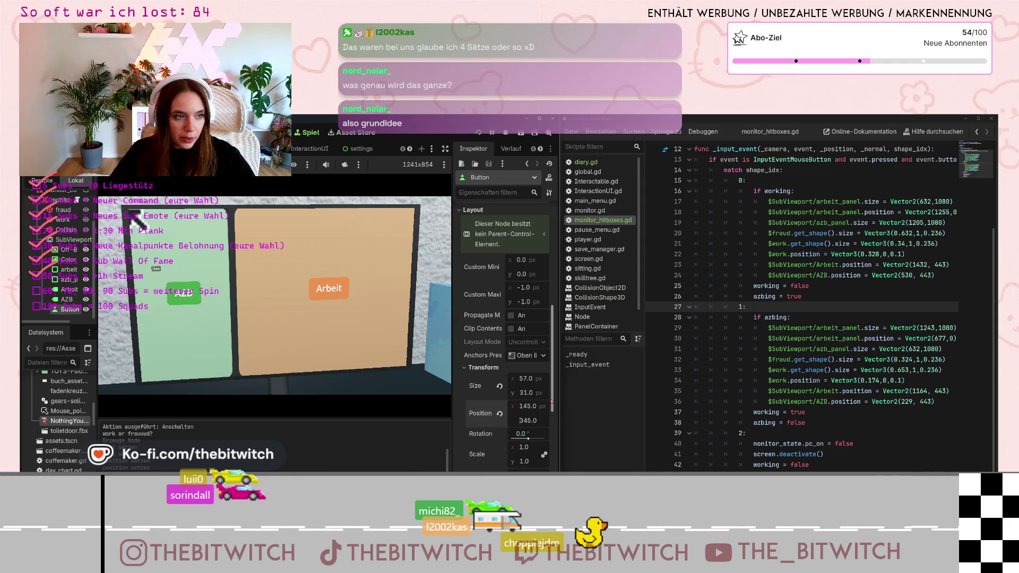
key("Up")
key("Up")
key("Up")
key("Up")
key("Up")
key("Up")
key("Up")
key("Up")
key("Up")
key("Up")
key("Up")
key("Up")
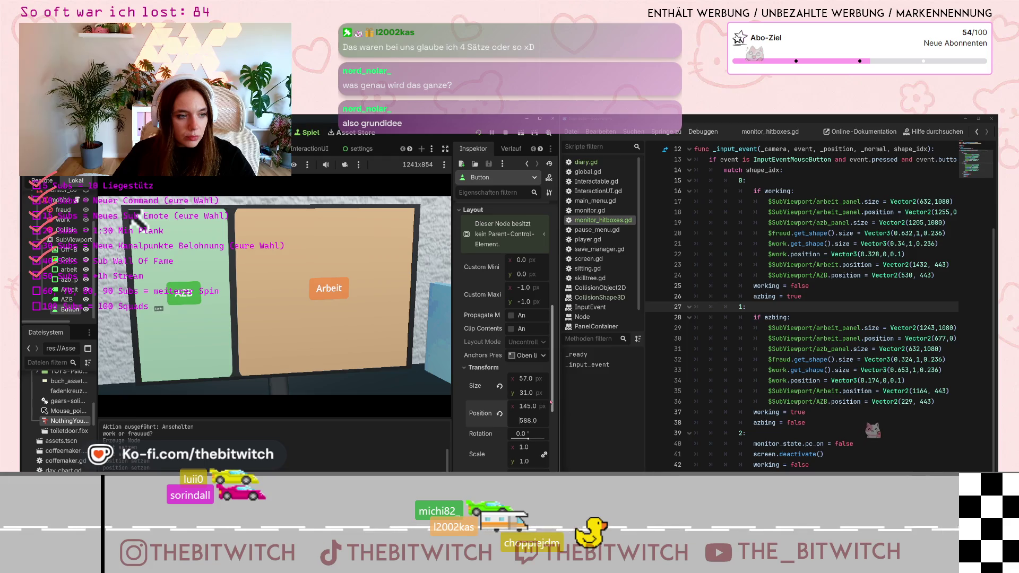
key("Up")
key("Up")
key("Up")
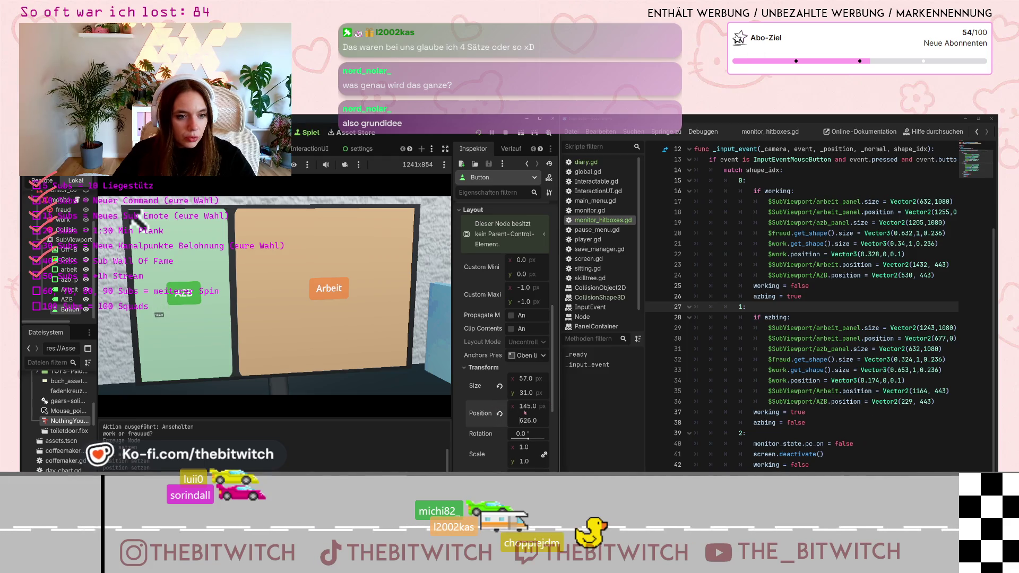
key("Up")
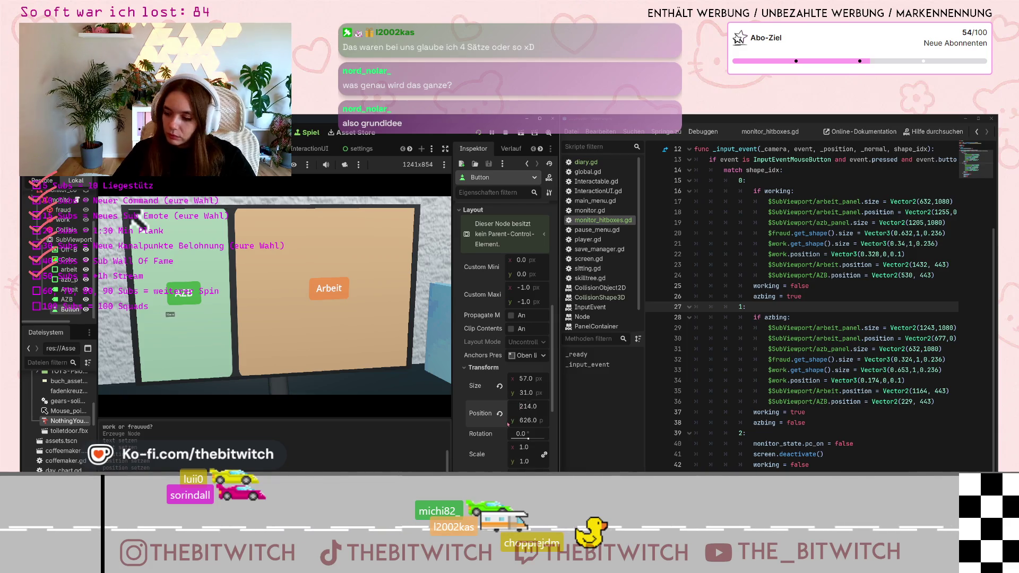
key("Up")
key("Up")
key("Up")
key("Up")
key("Up")
key("Up")
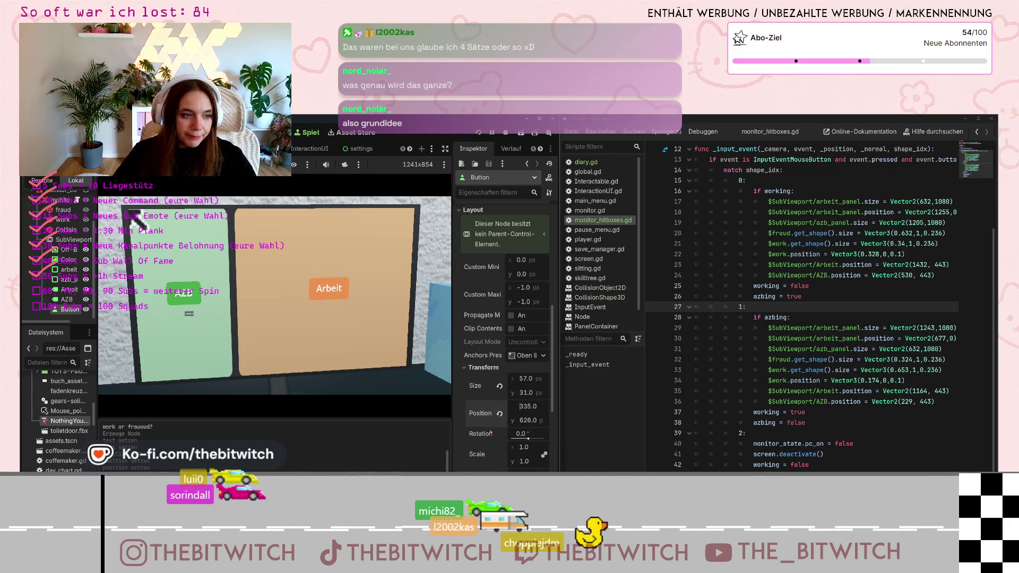
key("Up")
key("Up")
key("Up")
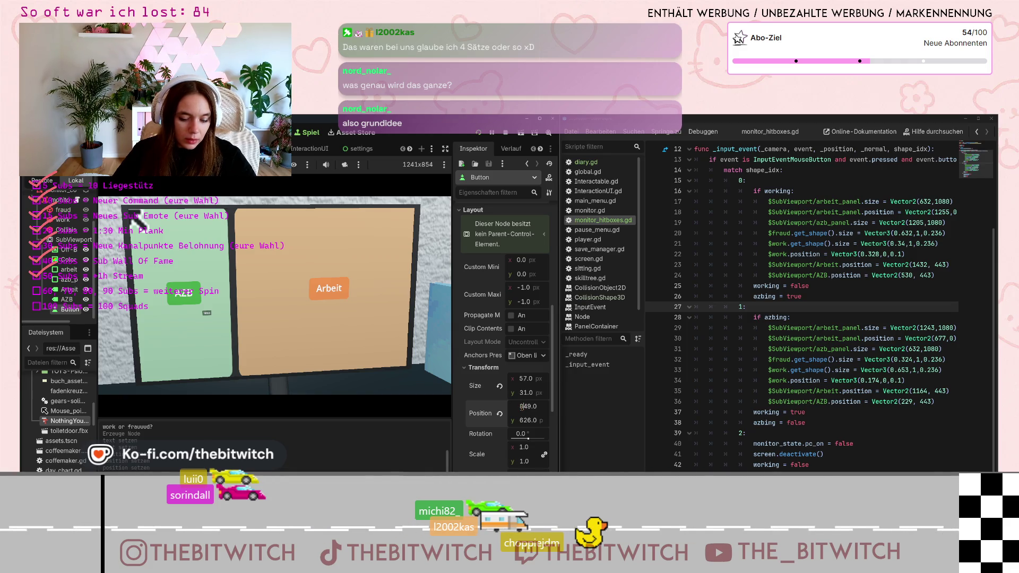
Set Position x to 1049 and start editing the button's width, typing 58.
key("BackSpace")
type("8")
key("Return")
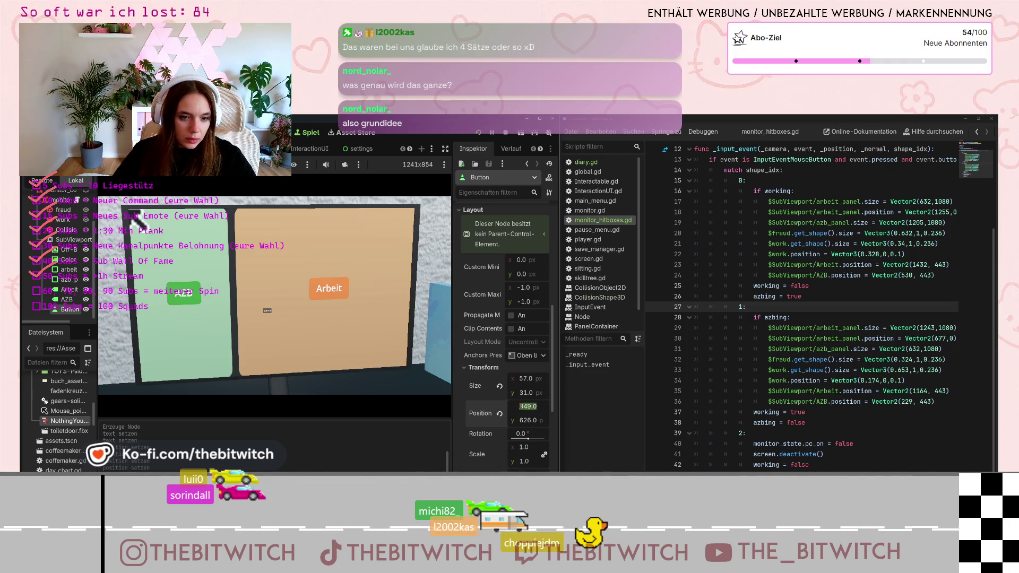
left_click(520, 406)
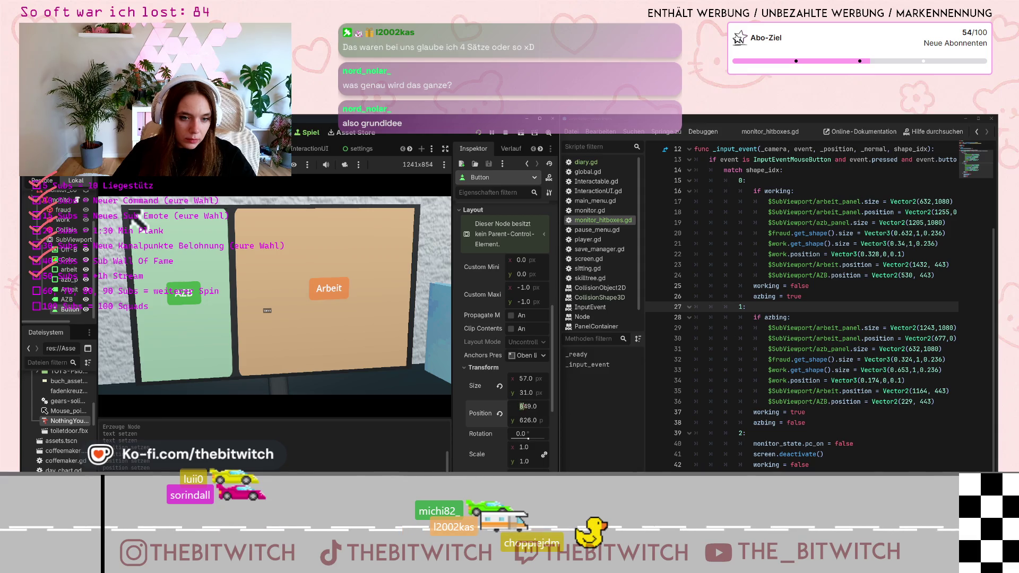
key("BackSpace")
type("10")
left_click(525, 378)
type("58")
left_click(519, 404)
Give the 10min button a 60 px Font Size theme override.
scroll(500, 344, "up", 10)
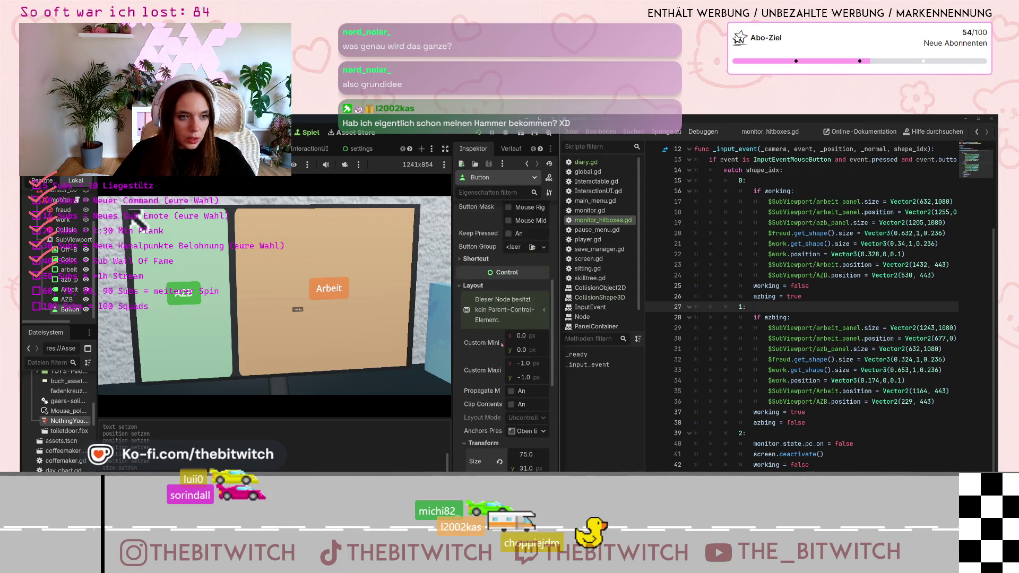
scroll(498, 342, "down", 5)
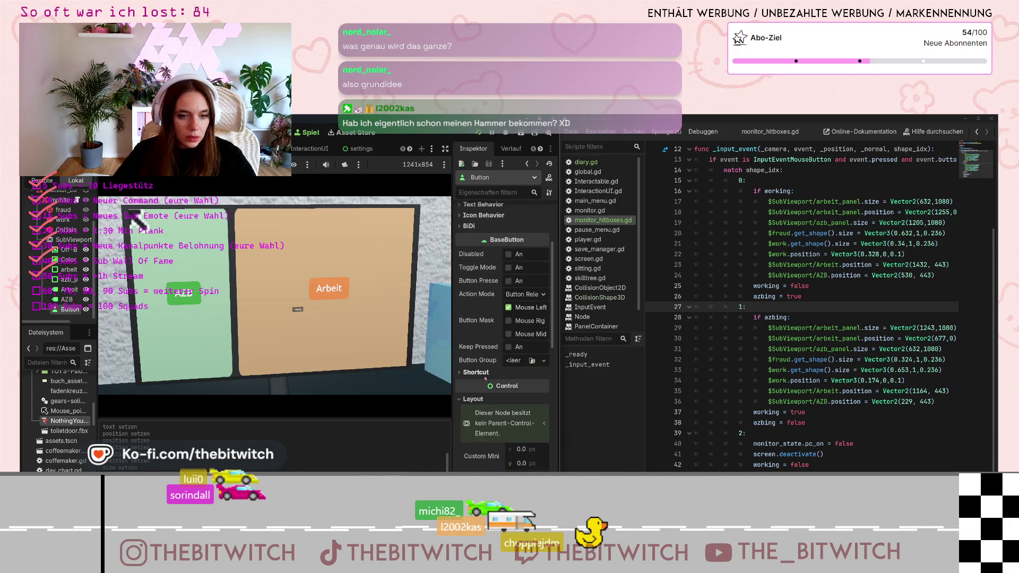
scroll(485, 377, "down", 12)
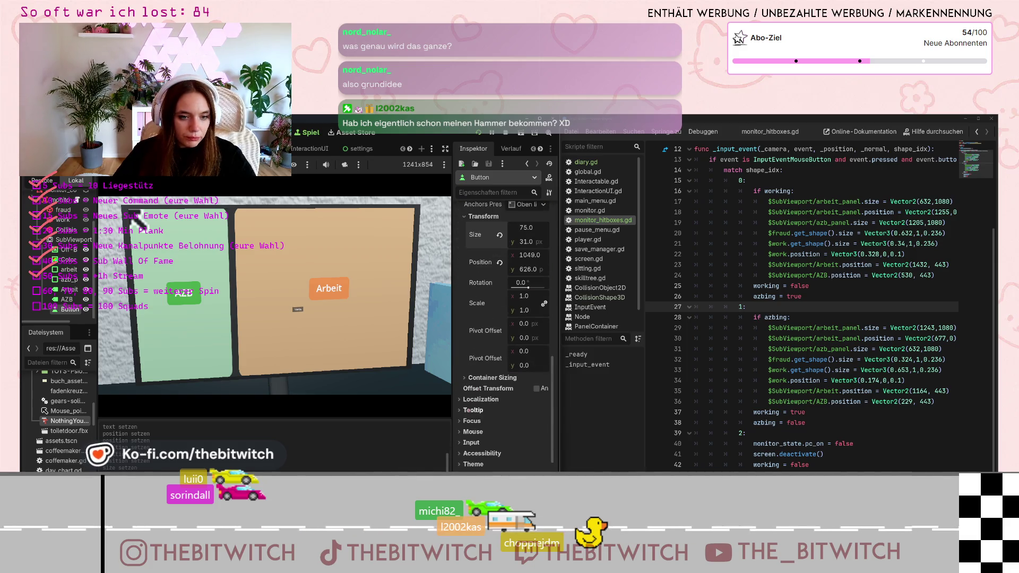
scroll(468, 452, "down", 5)
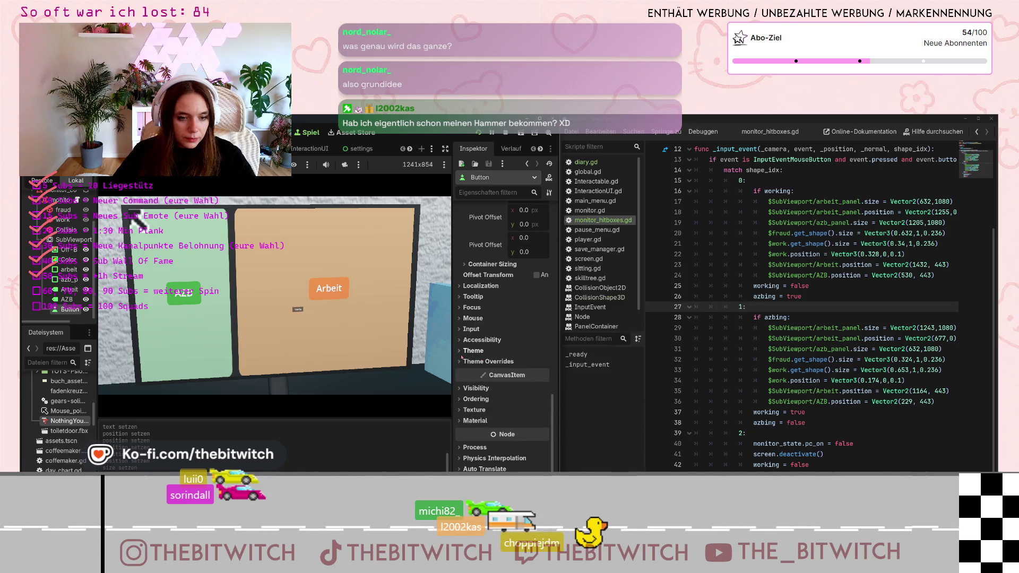
left_click(467, 350)
left_click(467, 386)
scroll(463, 406, "down", 2)
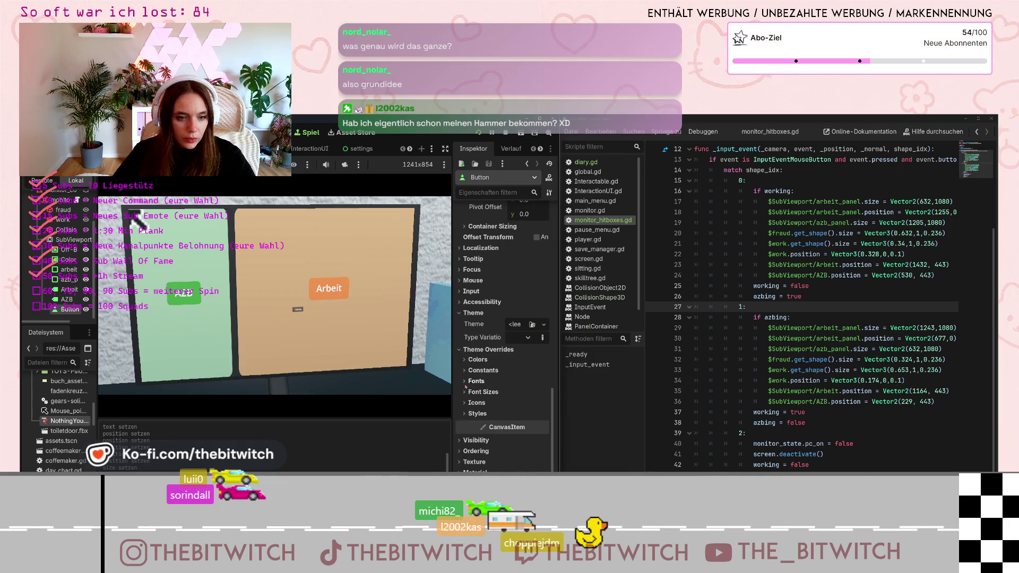
left_click(467, 392)
left_click(518, 403)
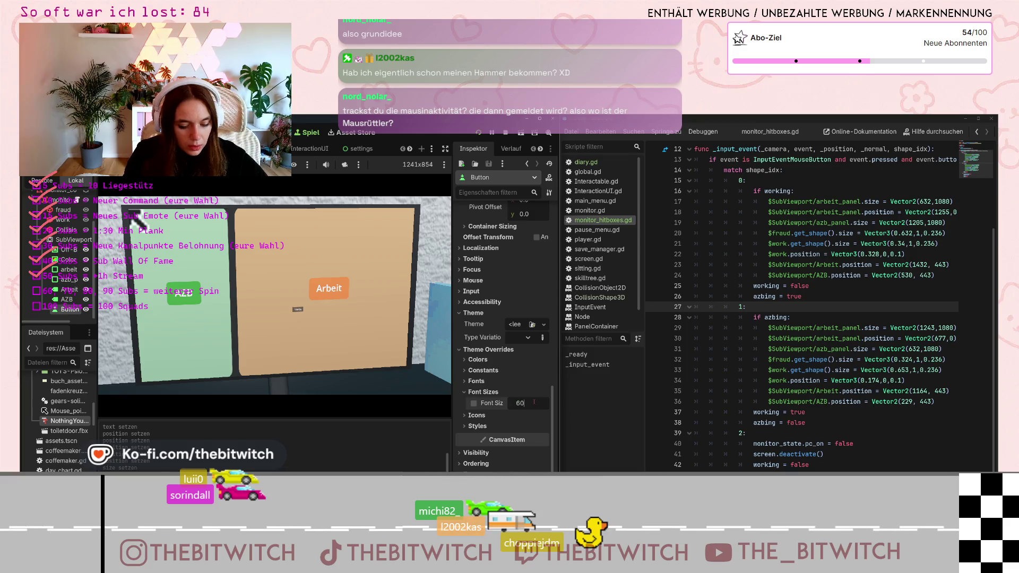
key("Return")
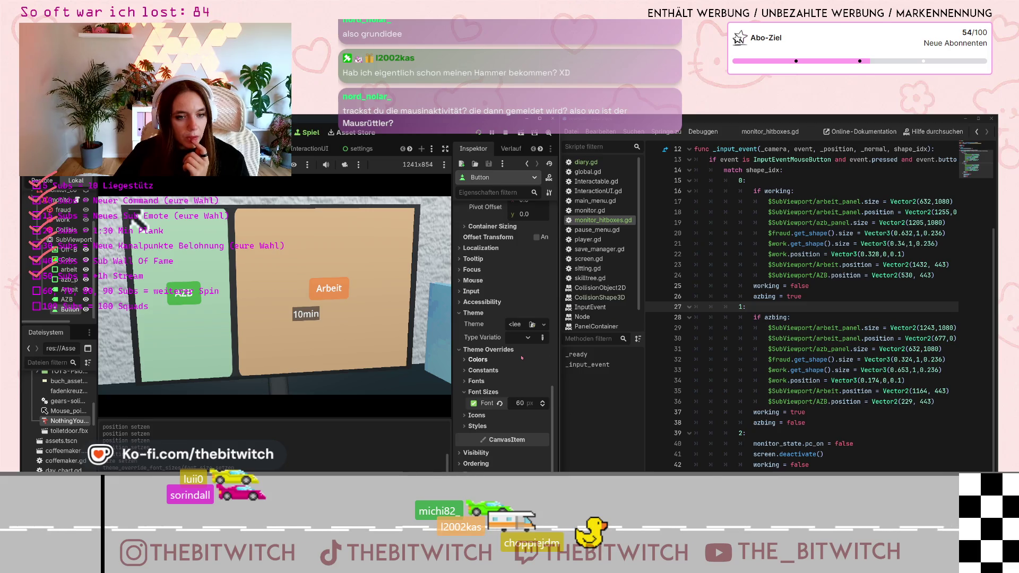
Assign new_style_box_flat.tres as the button's Normal style override.
scroll(523, 360, "down", 3)
scroll(532, 400, "up", 10)
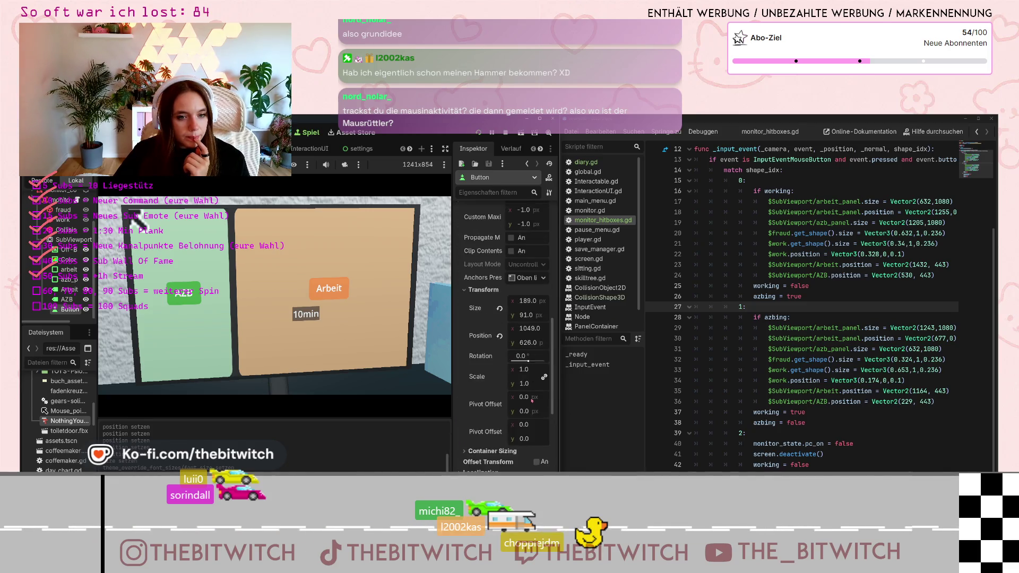
scroll(530, 402, "down", 5)
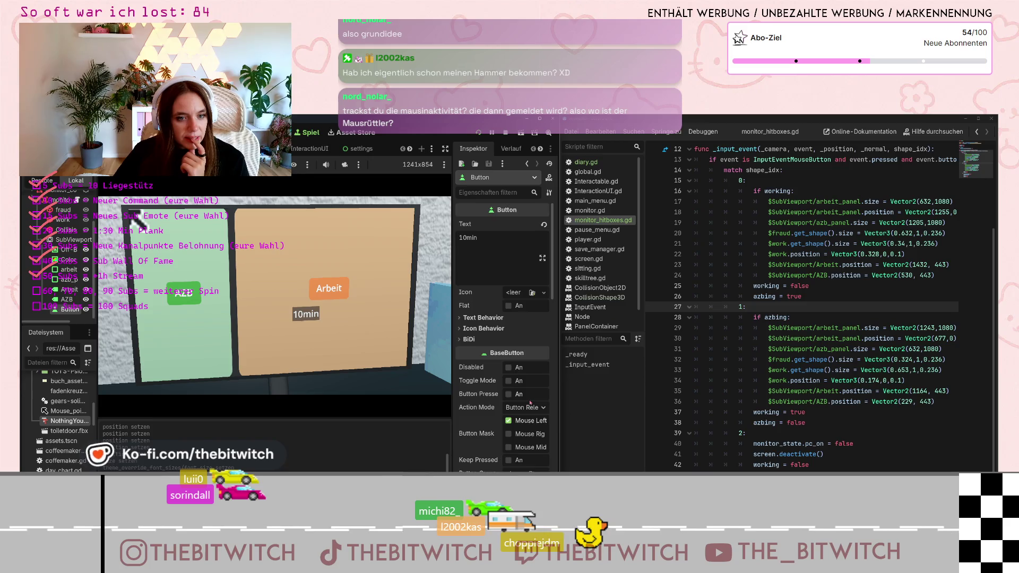
scroll(526, 406, "down", 5)
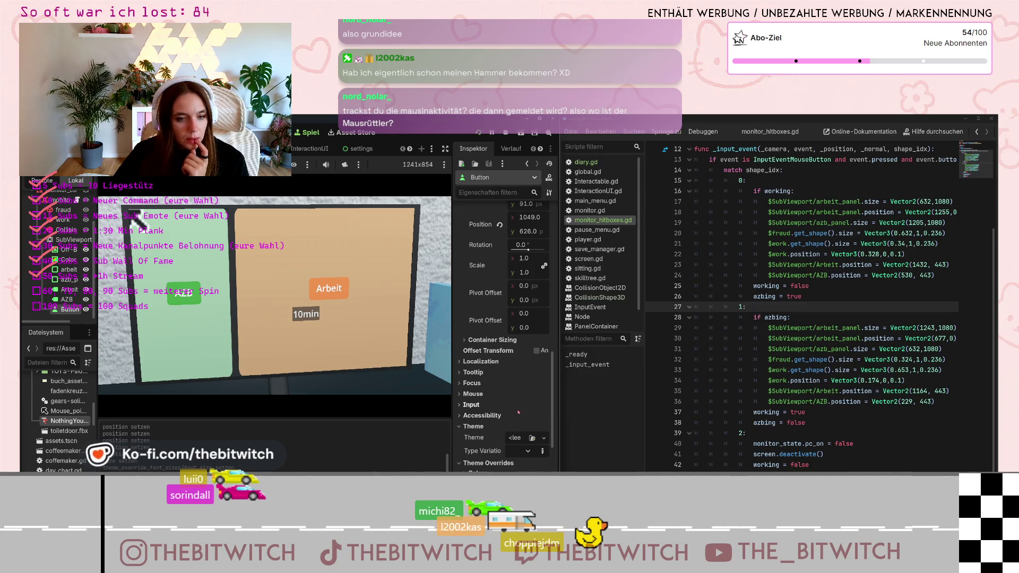
scroll(519, 411, "down", 3)
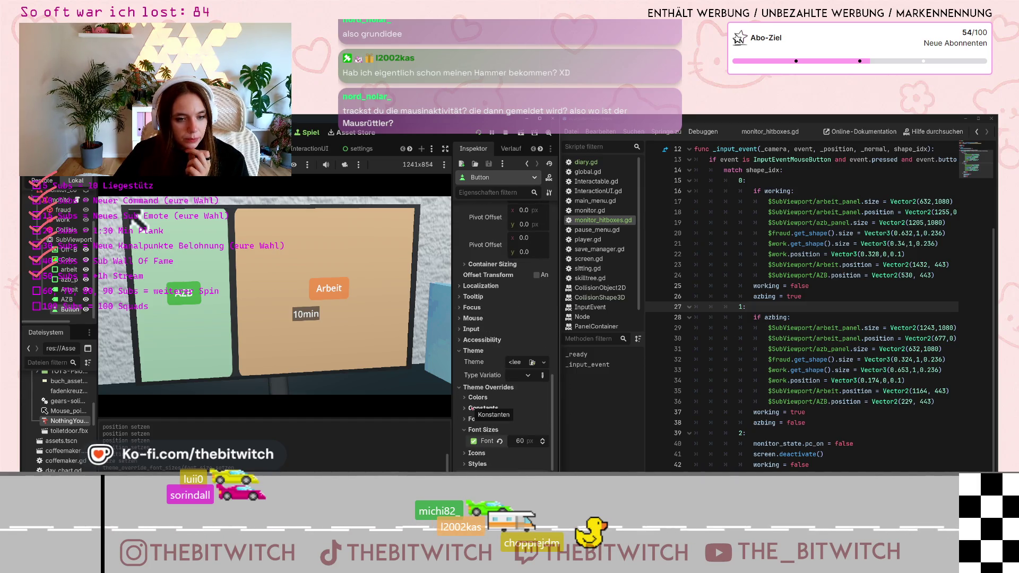
left_click(476, 464)
scroll(472, 464, "down", 3)
scroll(473, 464, "down", 2)
scroll(58, 447, "up", 1)
scroll(58, 449, "down", 5)
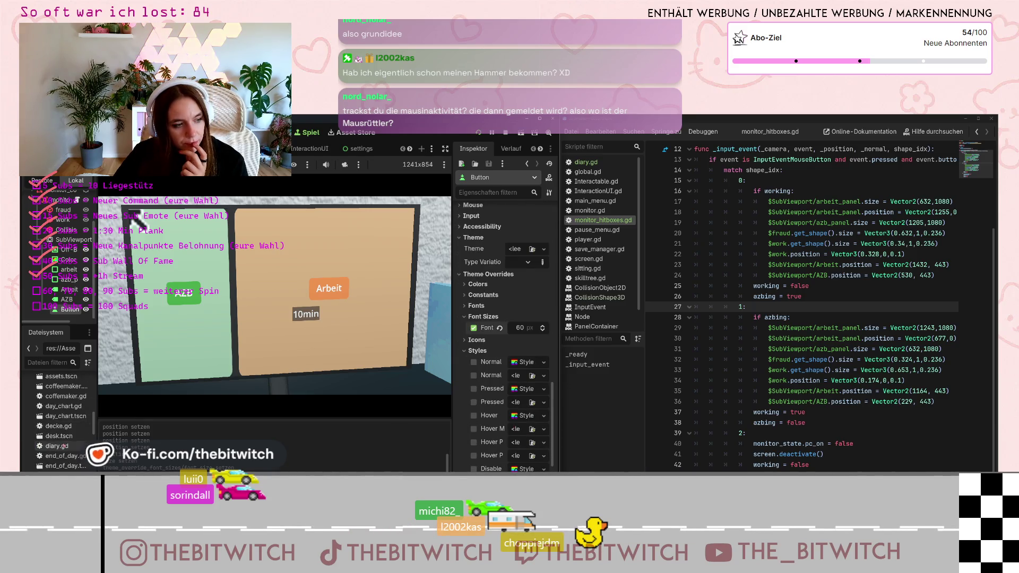
scroll(63, 457, "down", 6)
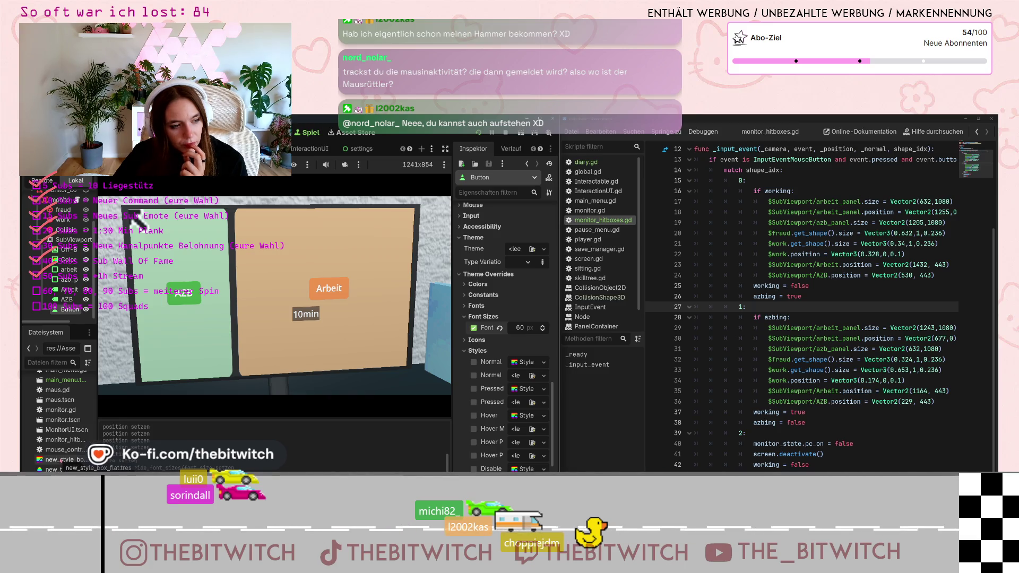
mouse_move(61, 459)
left_mouse_down()
mouse_move(547, 369)
mouse_move(525, 362)
left_mouse_up()
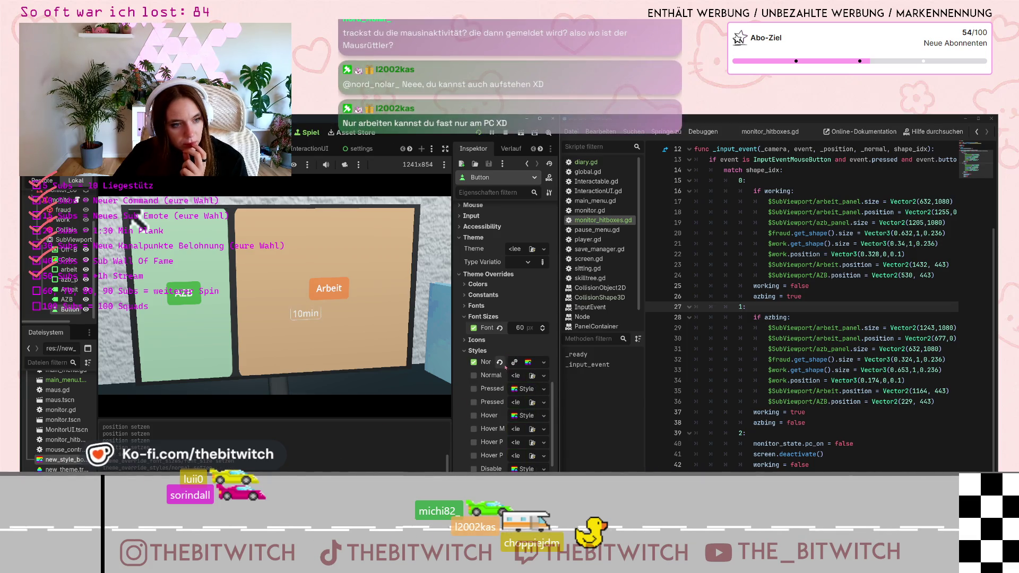
scroll(63, 463, "up", 2)
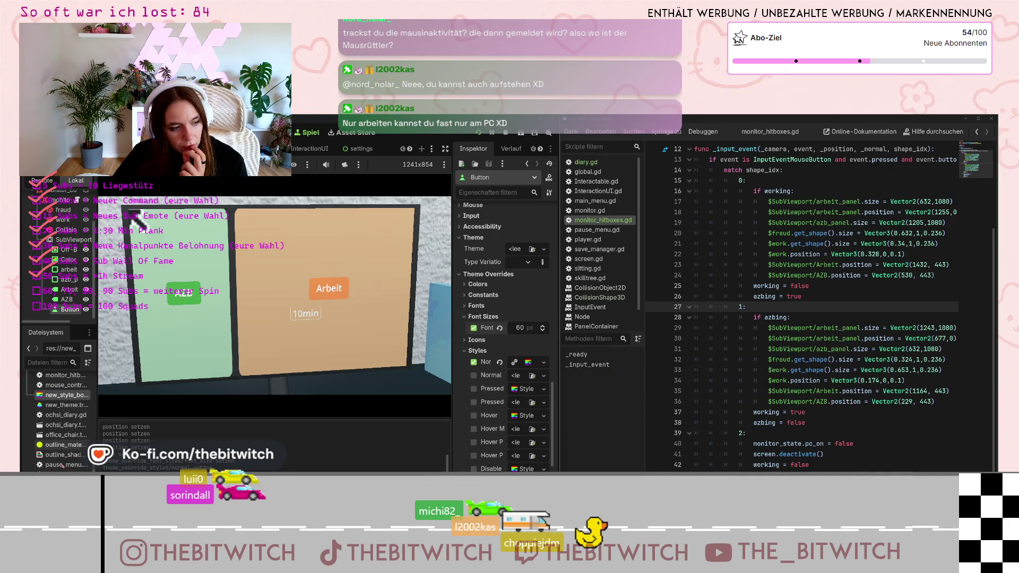
scroll(66, 465, "up", 5)
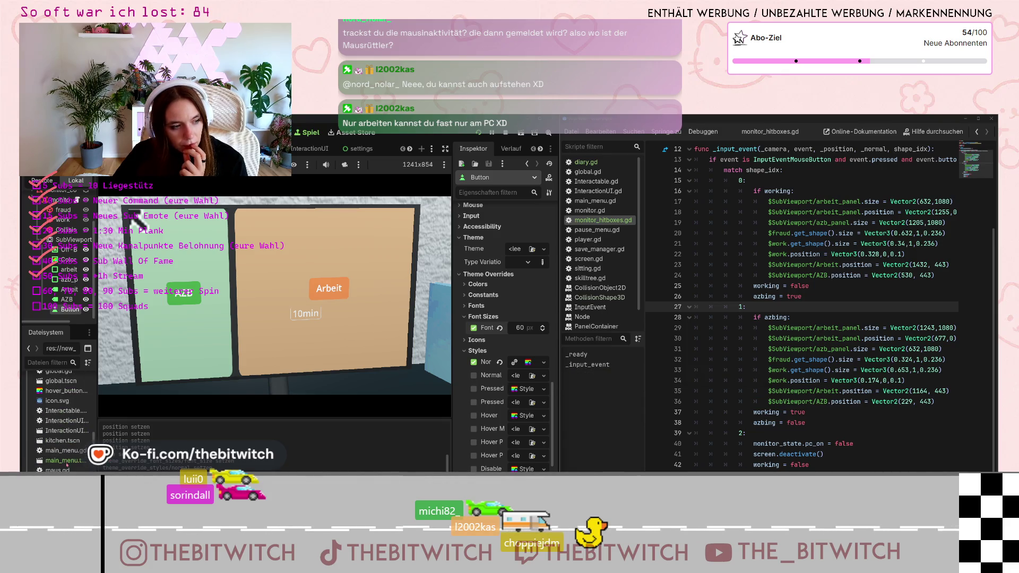
scroll(73, 439, "down", 2)
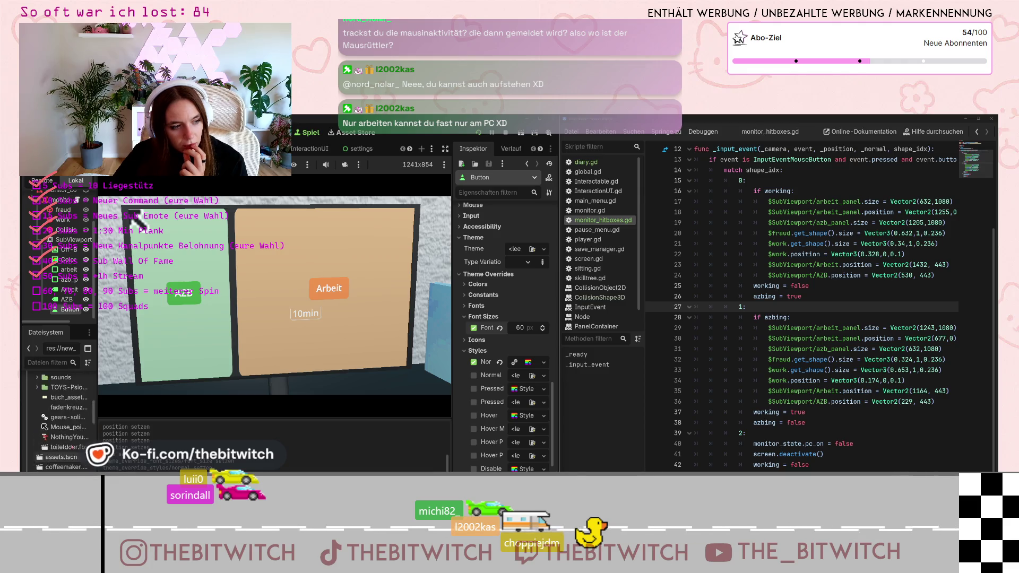
scroll(73, 452, "down", 5)
left_click(63, 453)
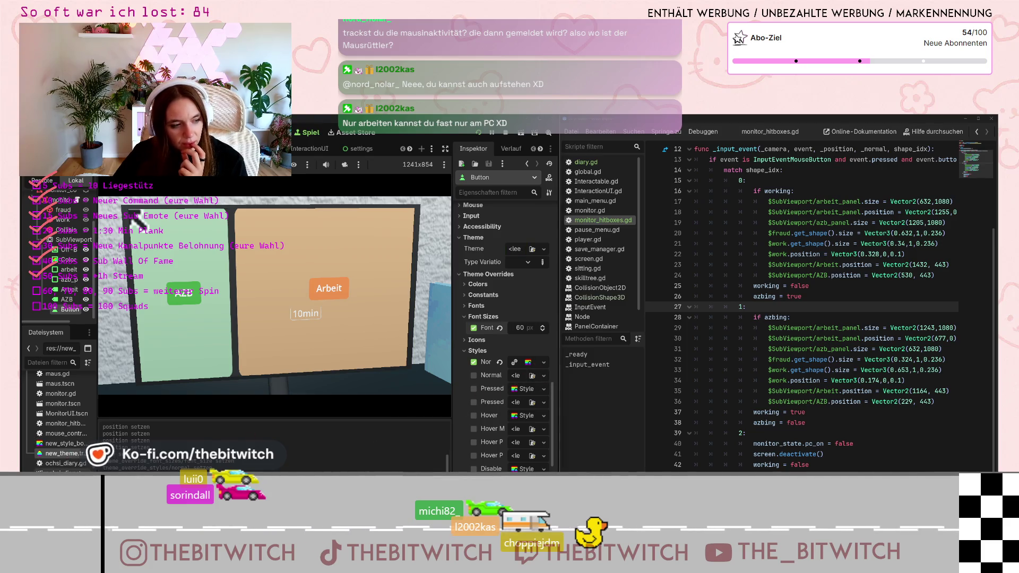
scroll(58, 419, "down", 2)
scroll(58, 419, "down", 5)
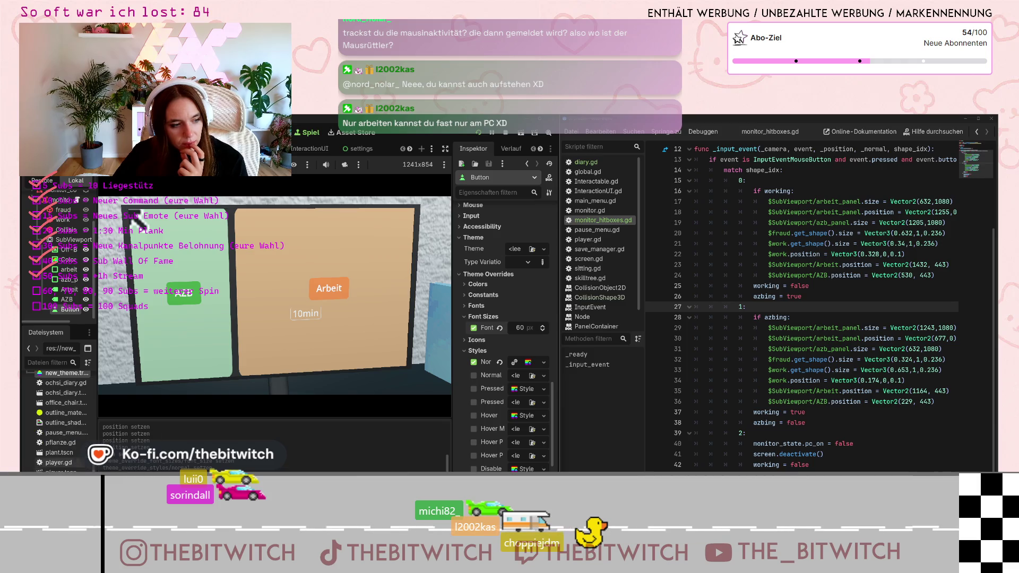
scroll(58, 419, "up", 5)
scroll(58, 420, "up", 6)
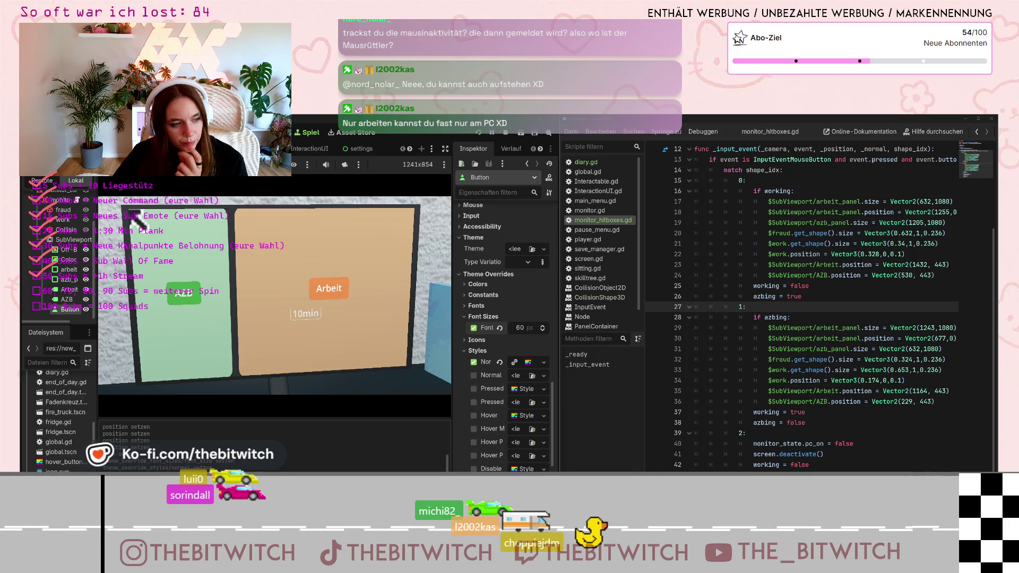
scroll(58, 419, "up", 5)
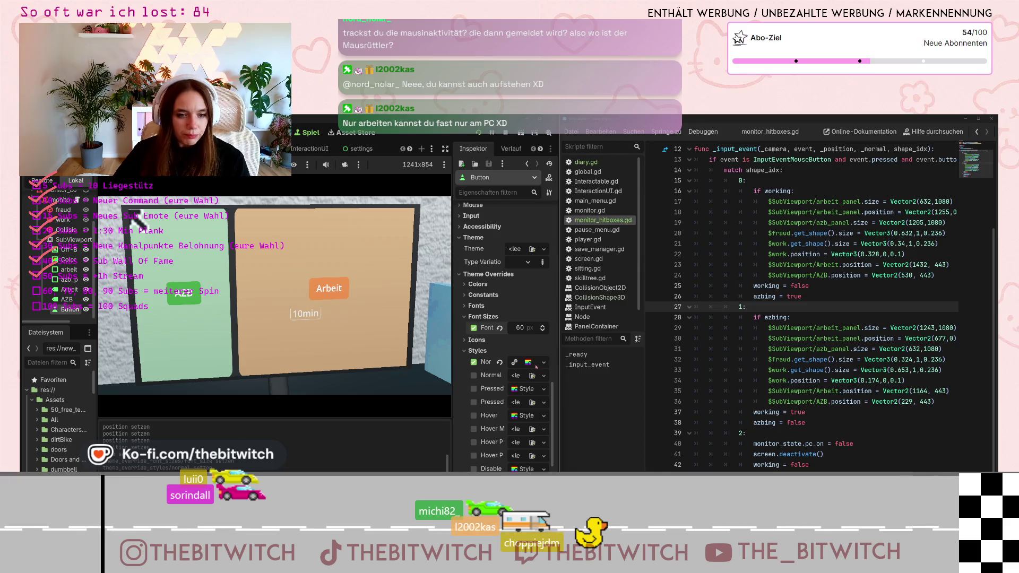
left_click(544, 362)
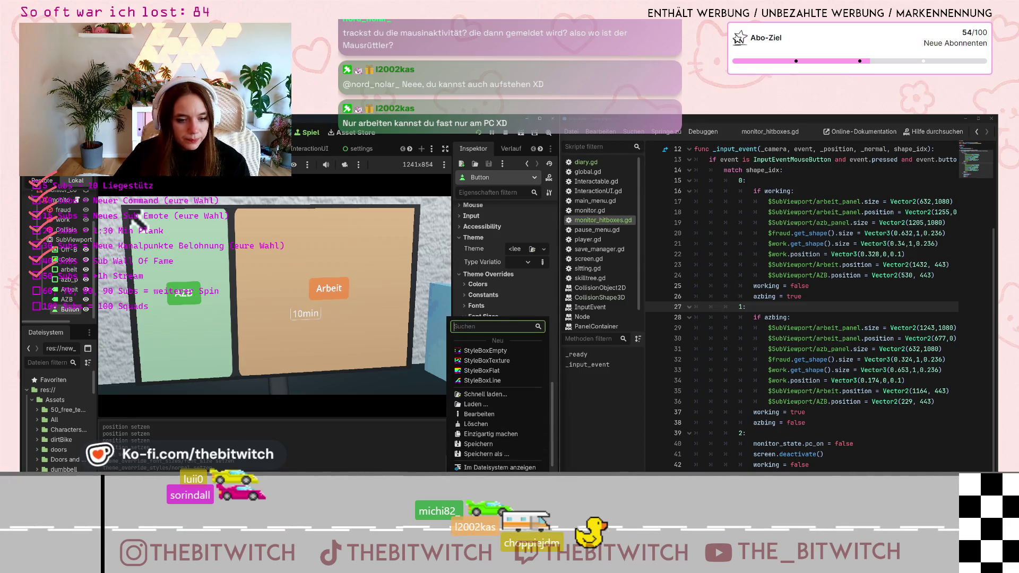
Make the Normal style box unique, then expand its settings and Border section.
left_click(498, 434)
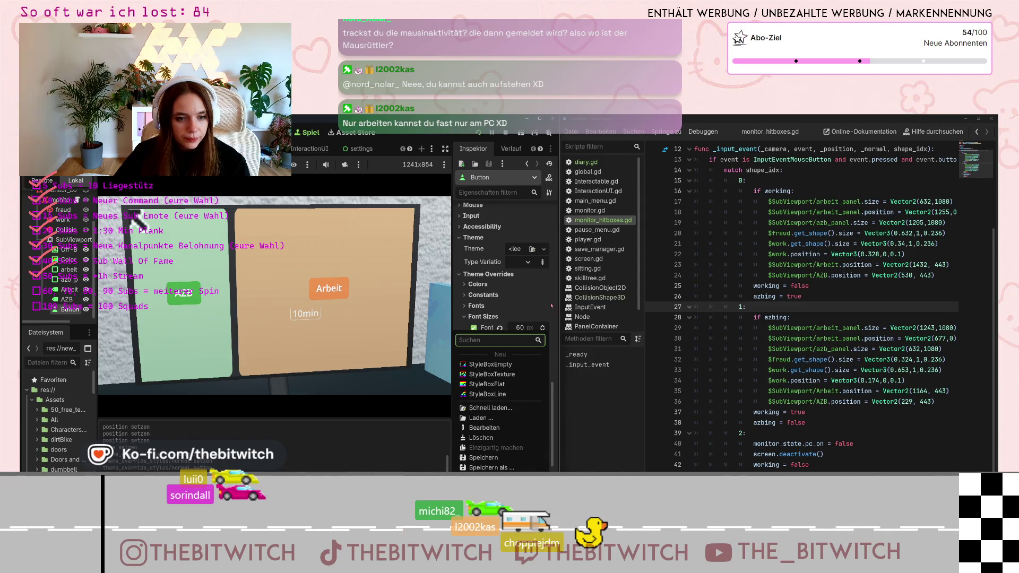
left_click(528, 363)
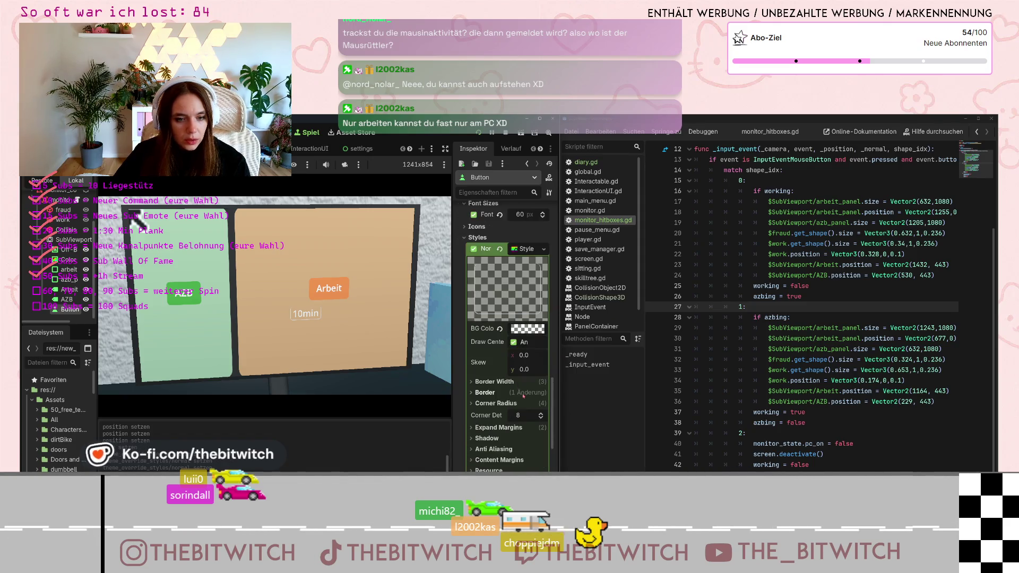
scroll(486, 381, "down", 5)
left_click(474, 354)
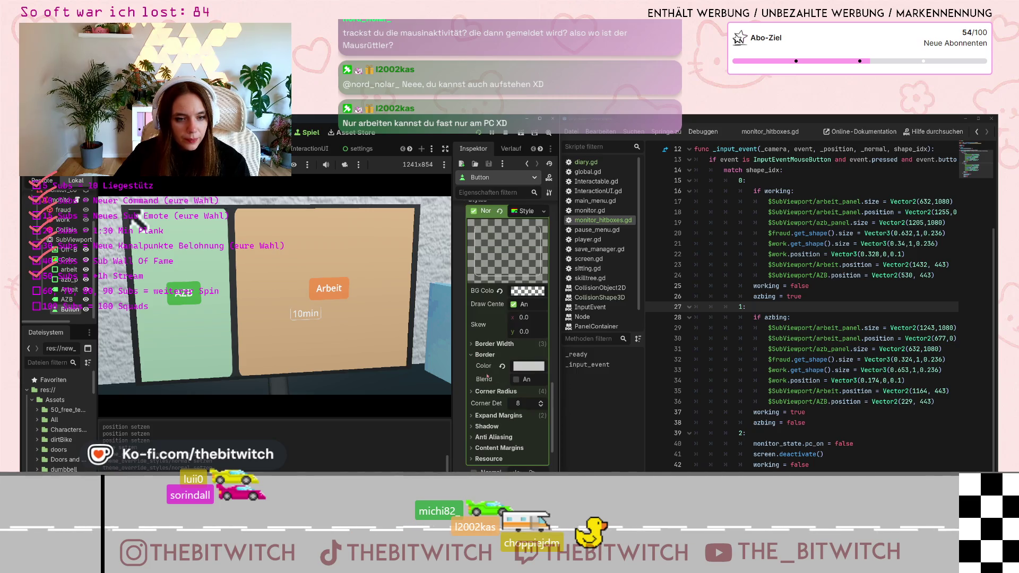
scroll(491, 392, "down", 1)
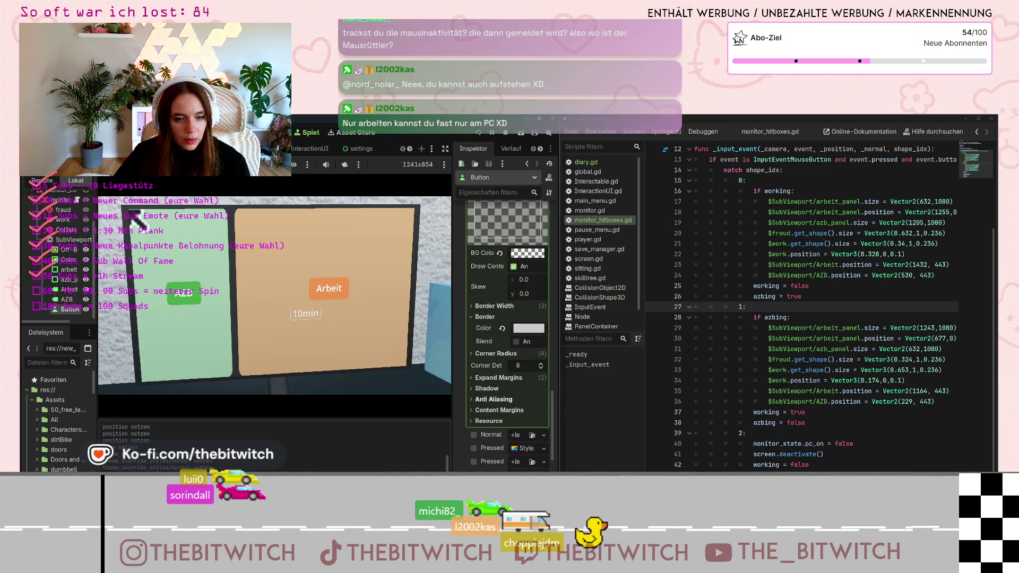
scroll(470, 373, "down", 1)
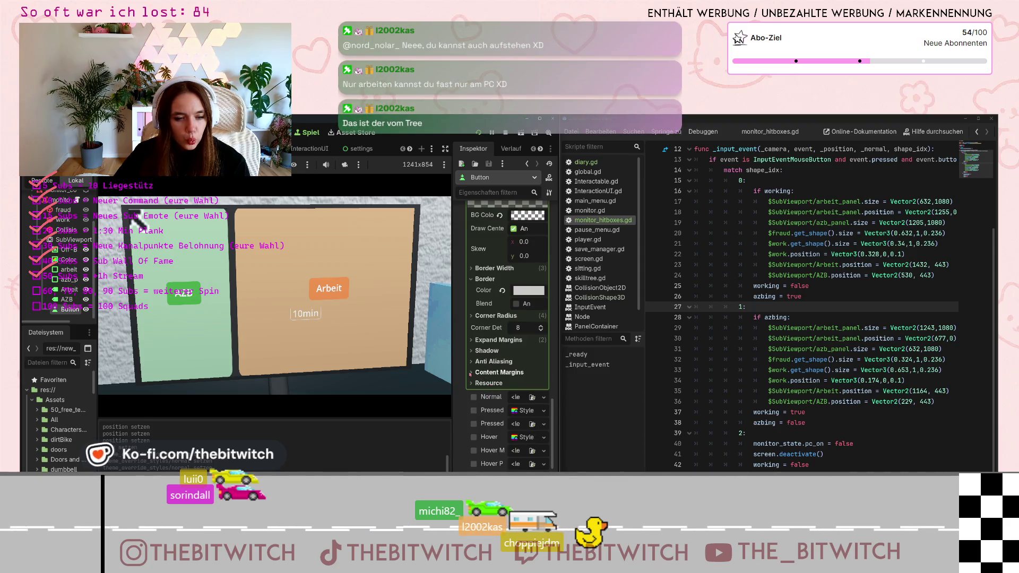
scroll(478, 363, "up", 3)
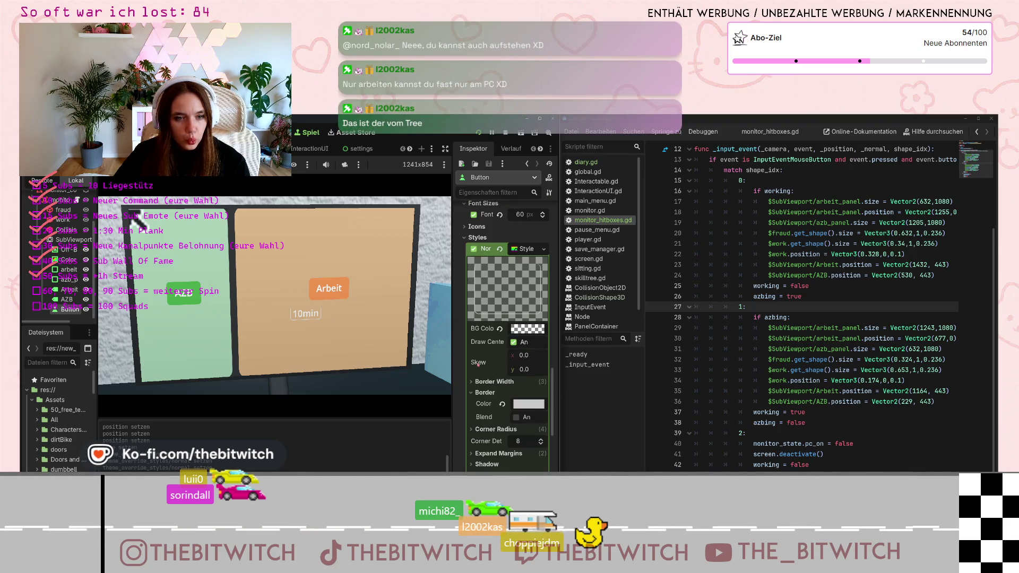
scroll(478, 364, "down", 1)
Set the style's Border Width to 0 on the bottom and 2 on the right.
left_click(478, 345)
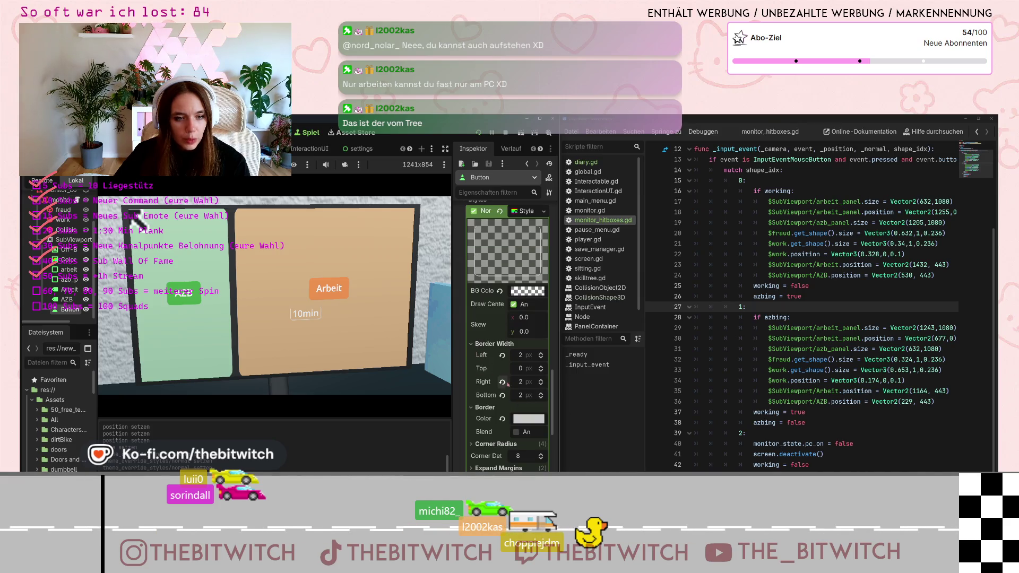
left_click(513, 395)
type("0")
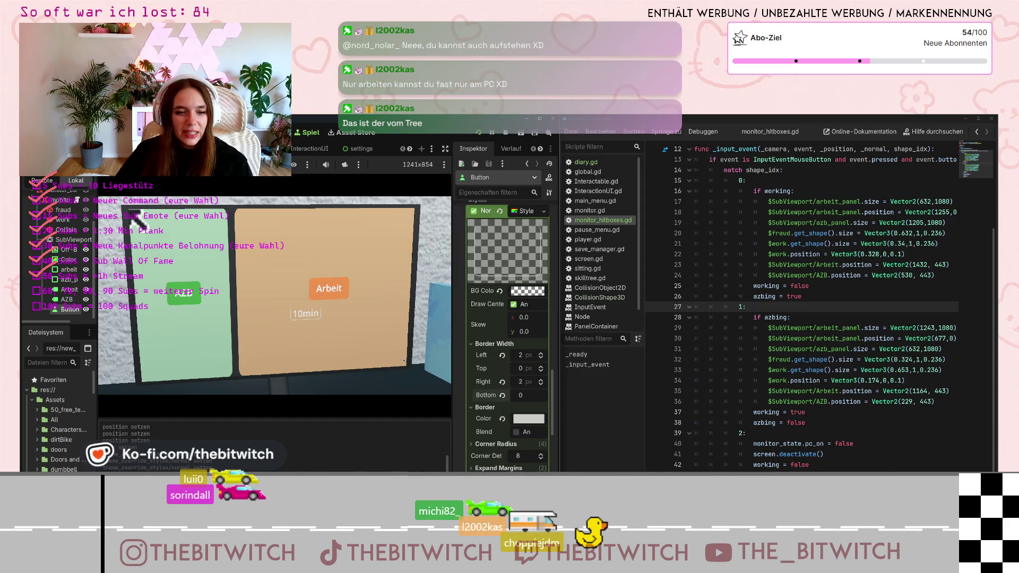
key("Return")
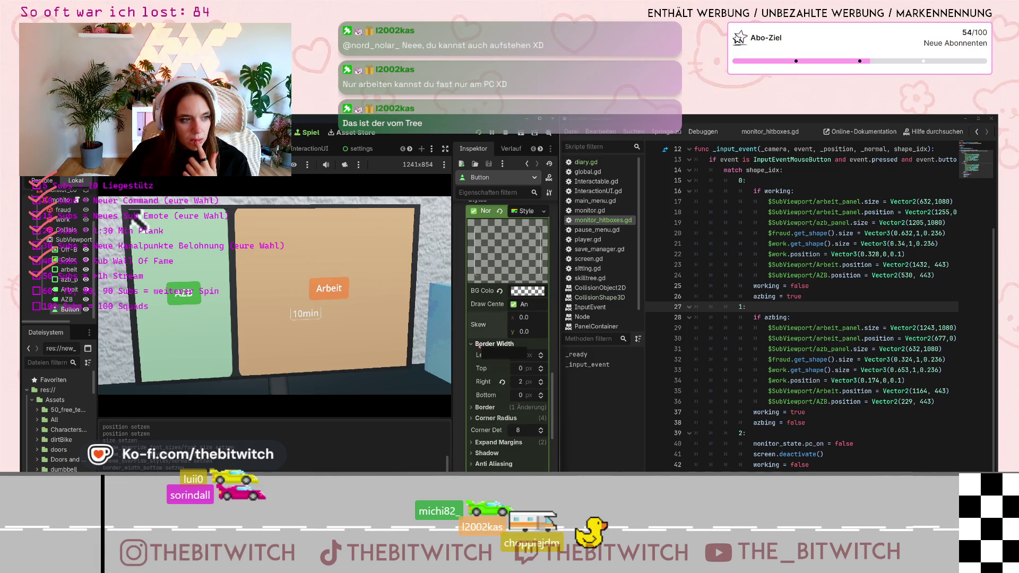
left_click(519, 395)
key("Return")
left_click(522, 384)
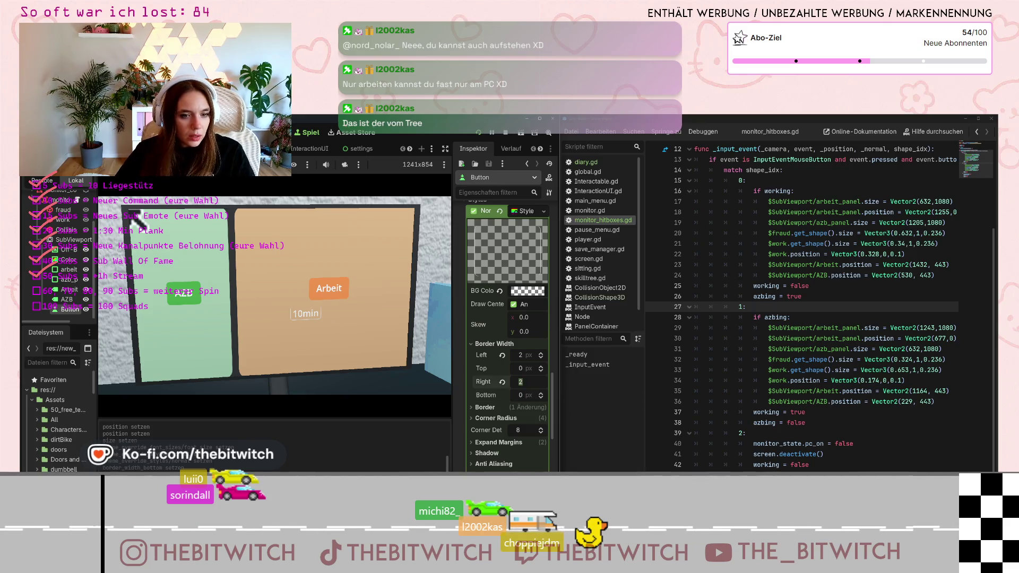
key("ctrl+F3")
Make the monitor panels visible and orbit the 3D view to face the monitor screen.
scroll(59, 250, "up", 2)
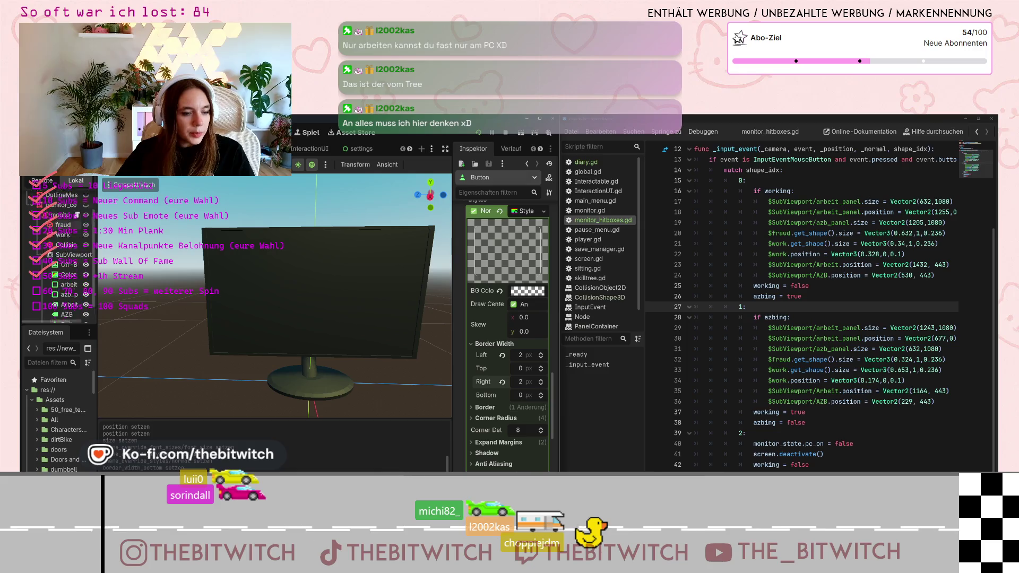
left_click(85, 229)
scroll(359, 315, "up", 2)
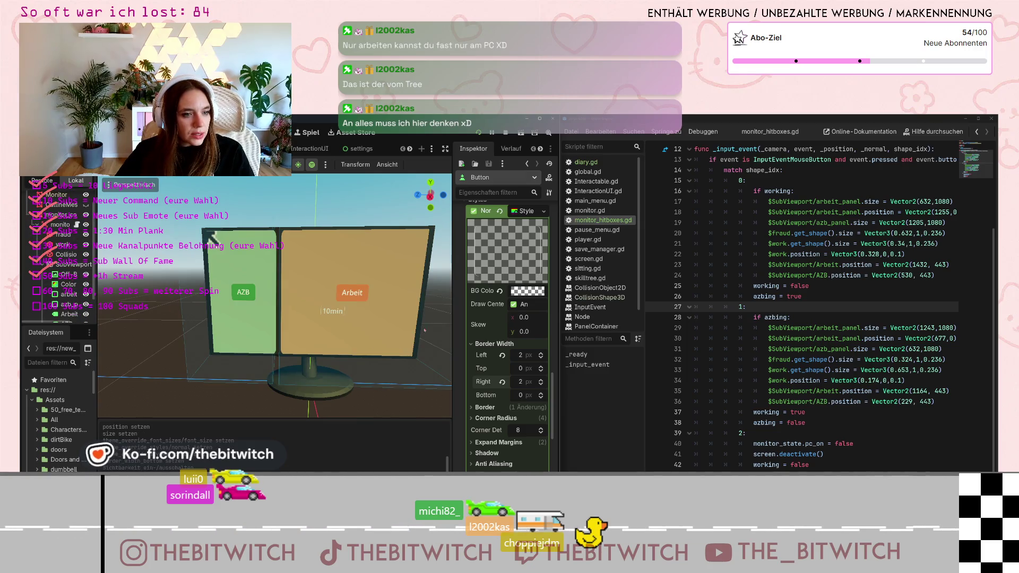
scroll(359, 316, "up", 3)
scroll(360, 316, "down", 5)
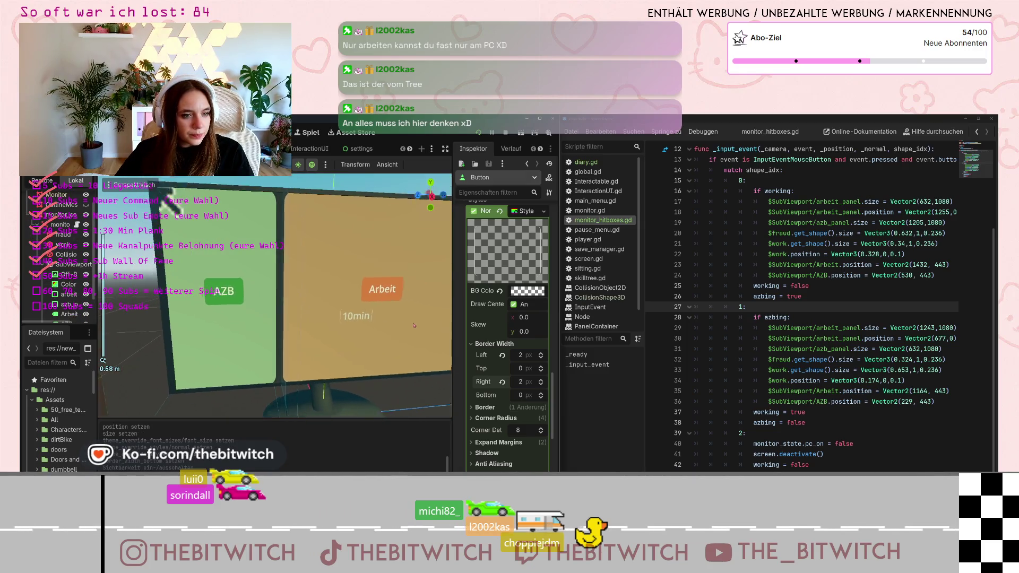
mouse_move(415, 325)
left_mouse_down()
mouse_move(407, 332)
mouse_move(395, 318)
left_mouse_up()
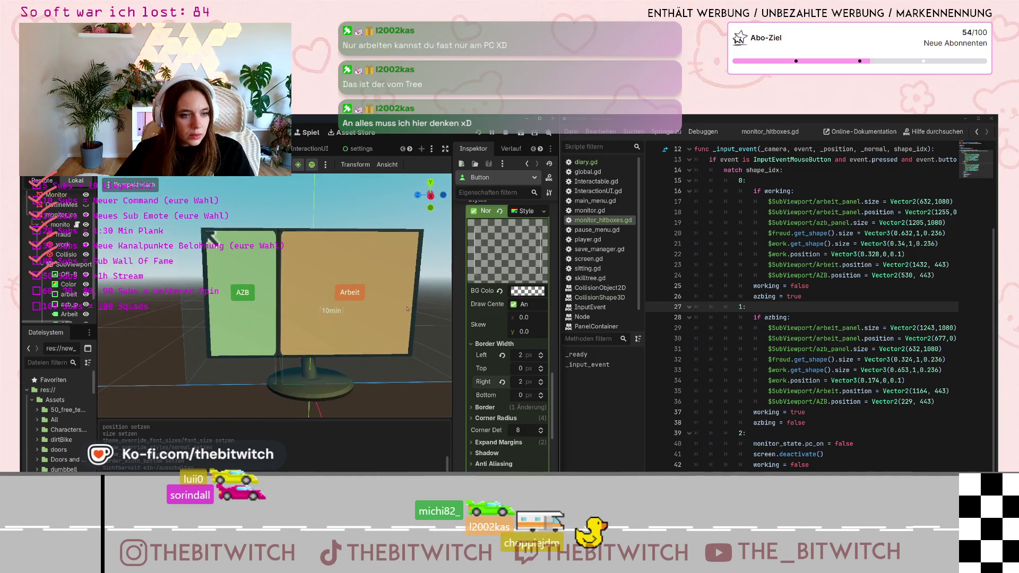
scroll(478, 329, "up", 5)
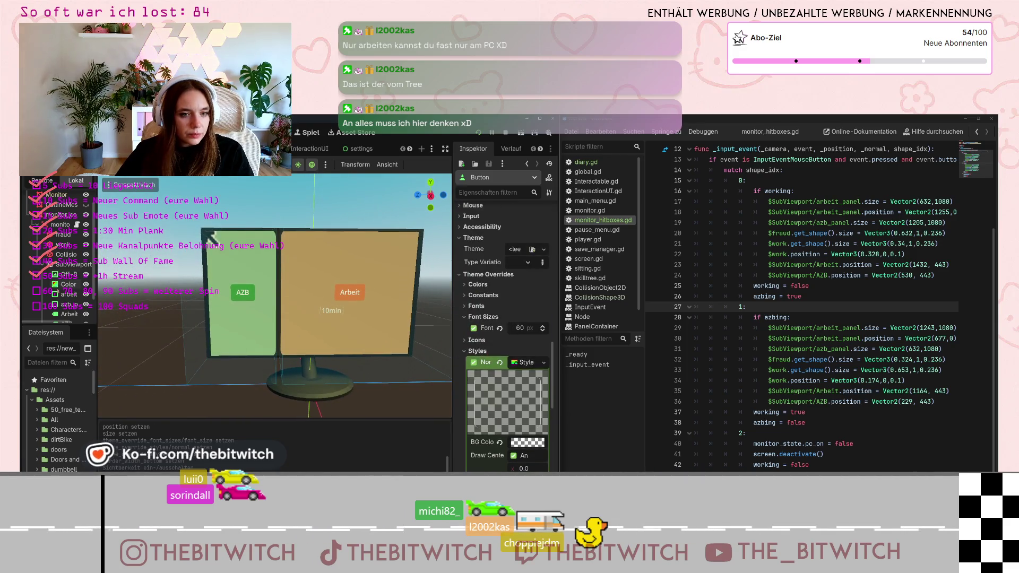
scroll(64, 250, "down", 2)
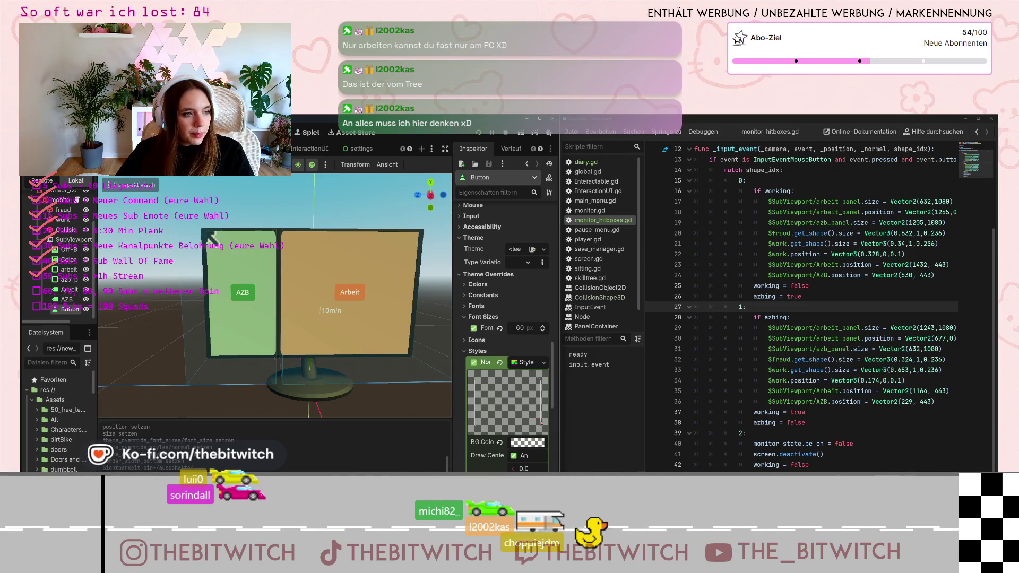
scroll(530, 414, "down", 10)
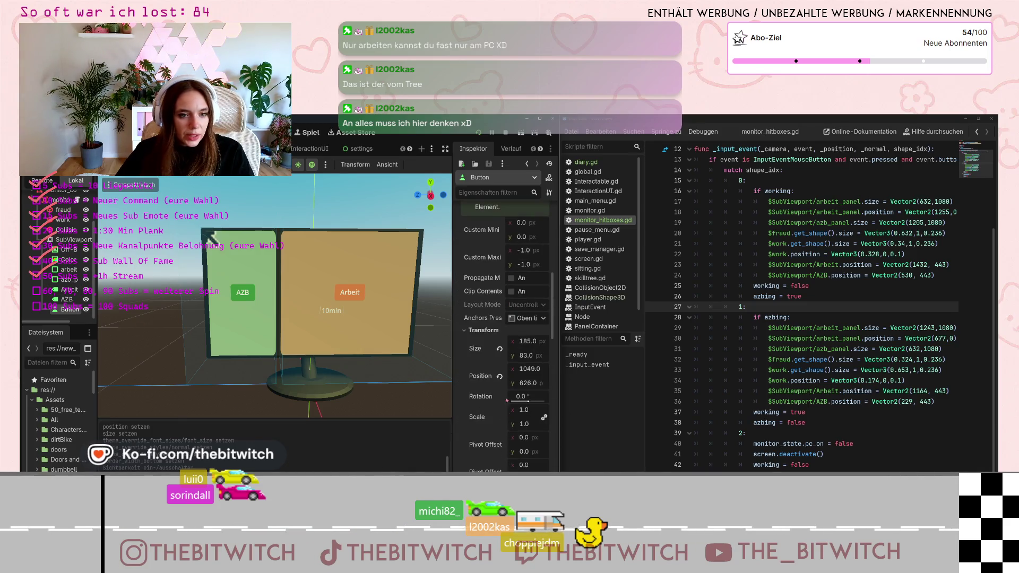
Set the 10min button's Position to x 959 and y 653.
left_click(528, 369)
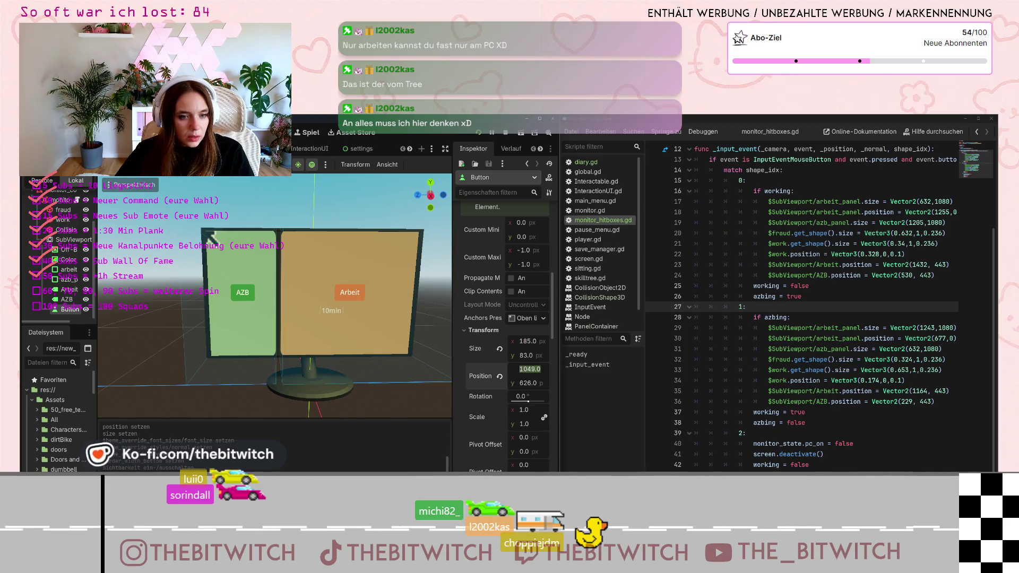
type("1048")
key("Return")
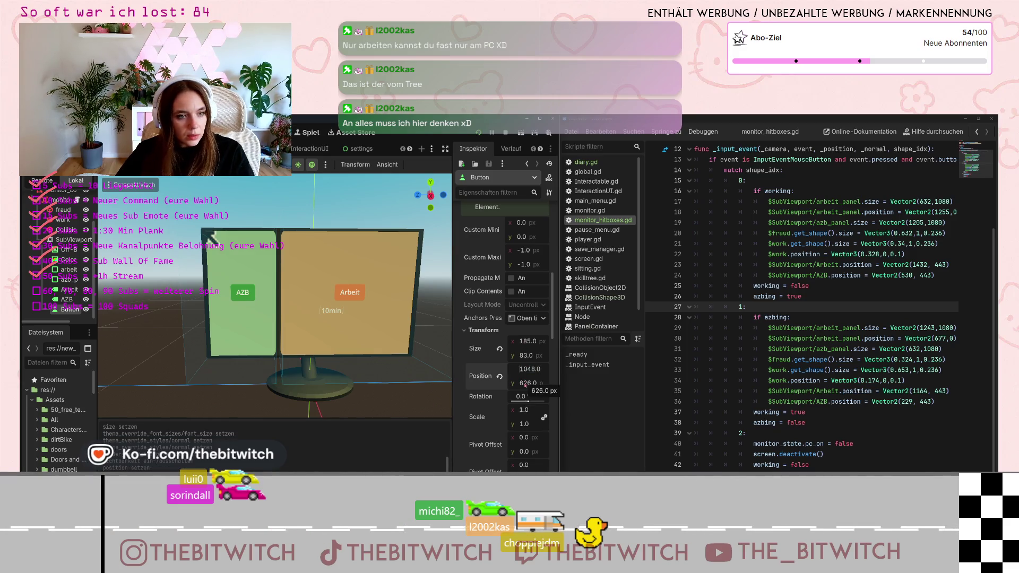
left_click(525, 382)
type("651")
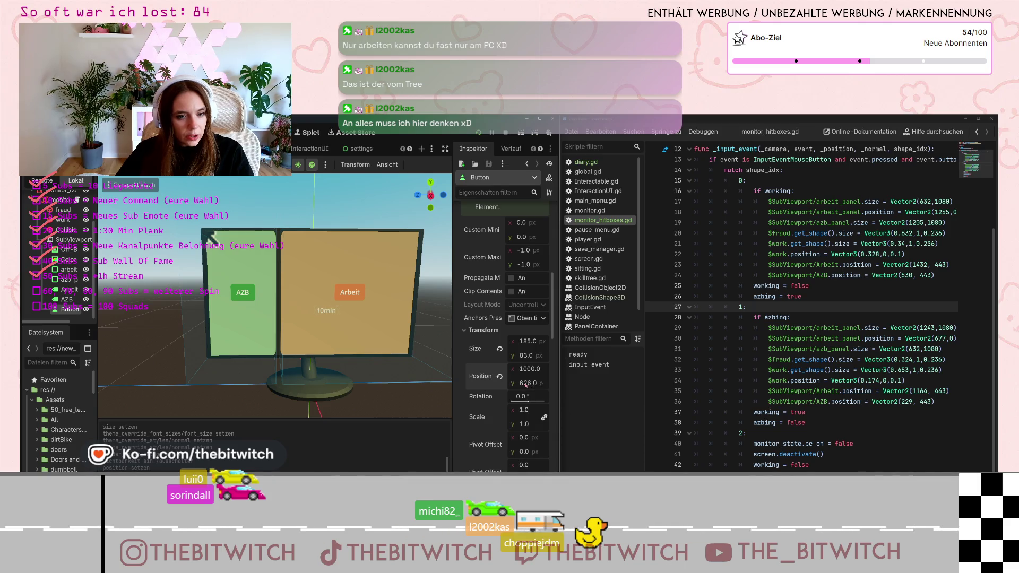
type("653")
left_click(525, 368)
type("1002959")
key("Return")
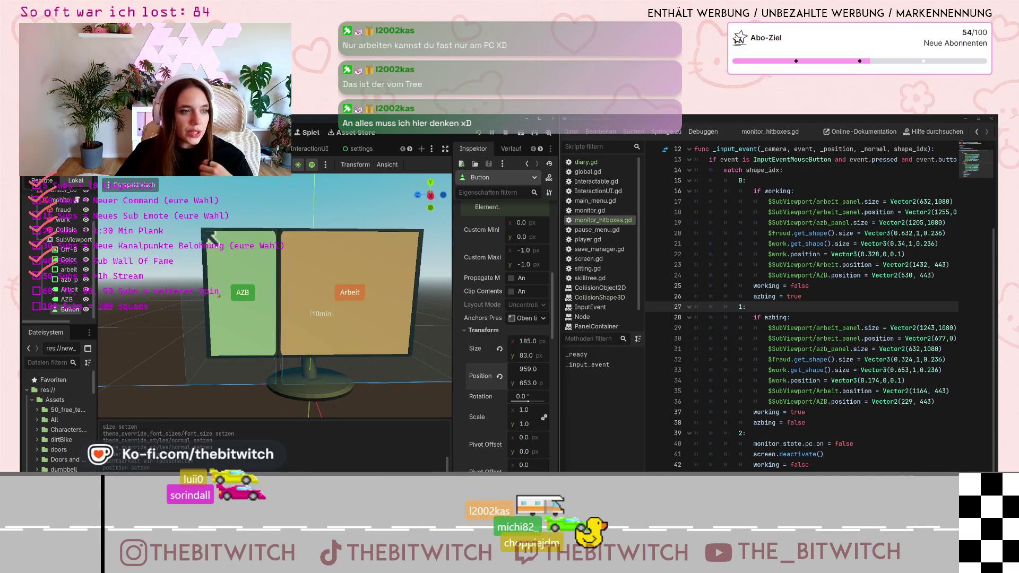
left_click(258, 318)
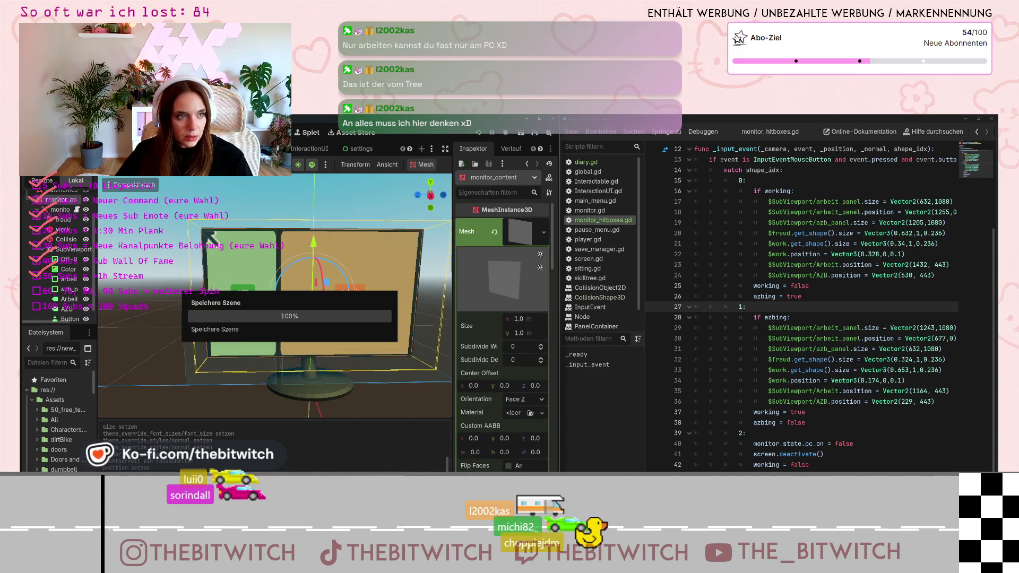
Hide monitor_content, run the project with F5, and start playing from the main menu.
left_click(86, 200)
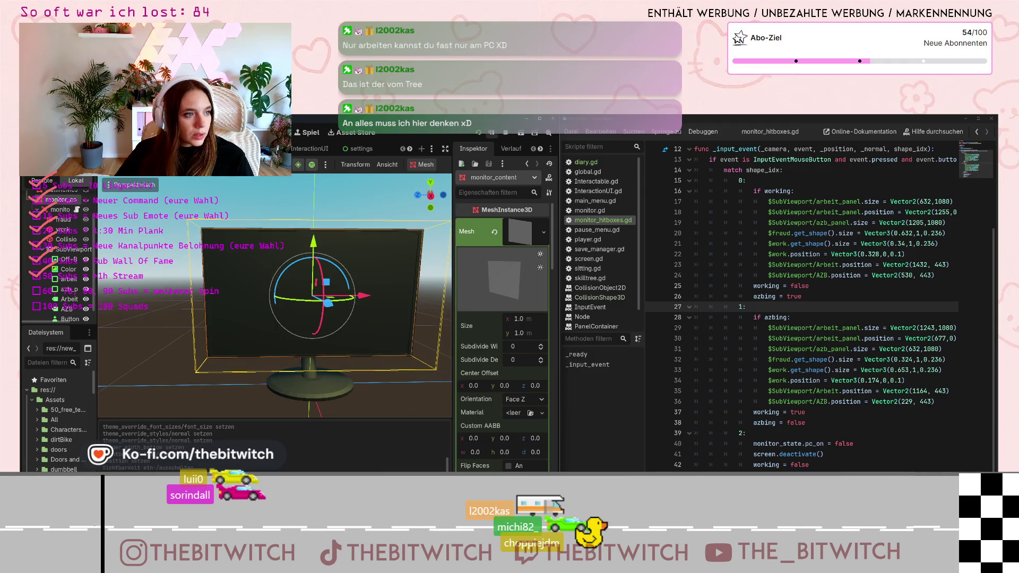
key("F5")
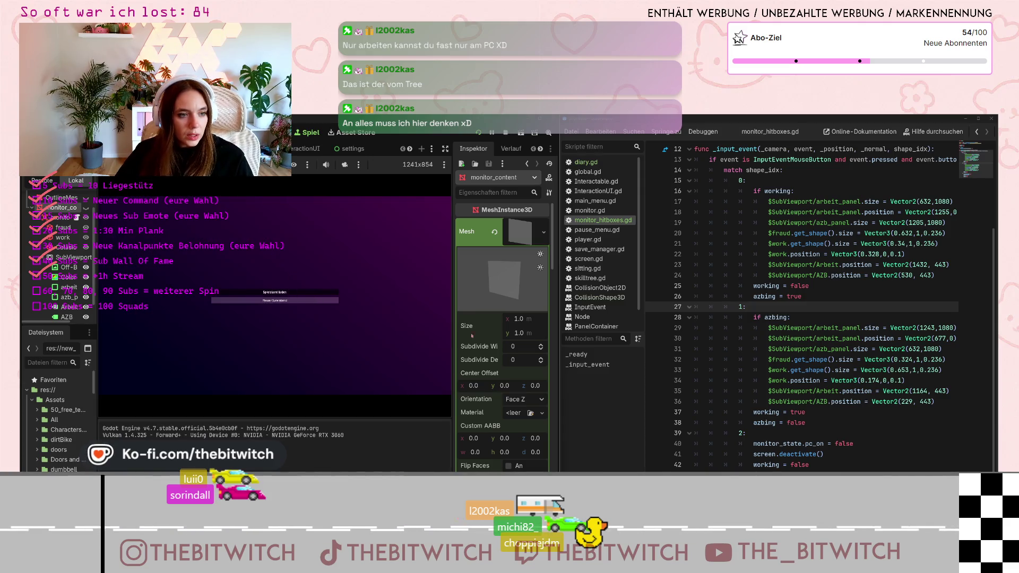
left_click(275, 291)
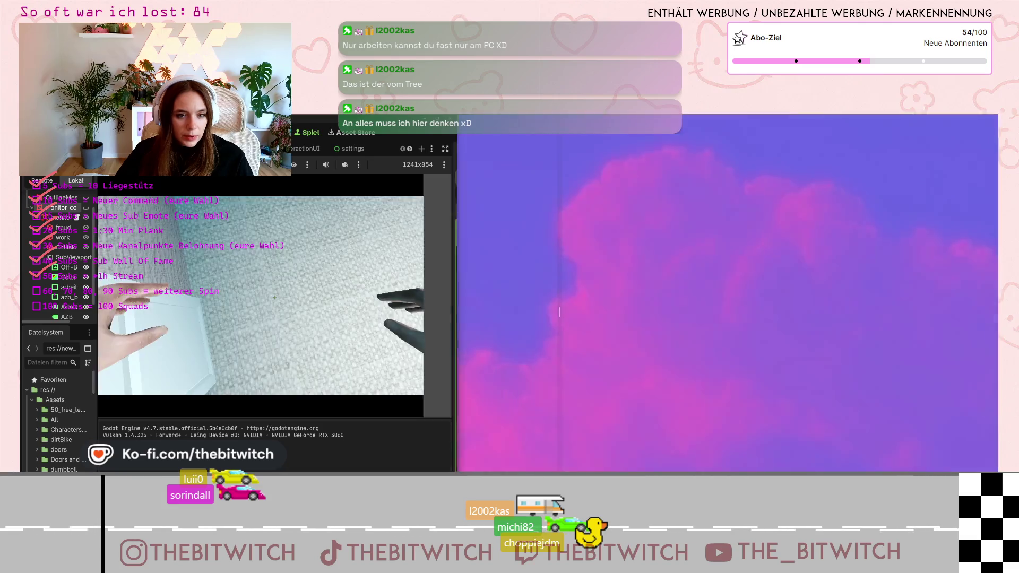
Dismiss the pause menu, walk forward through the office and sit down at the desk facing the monitor.
key("Escape")
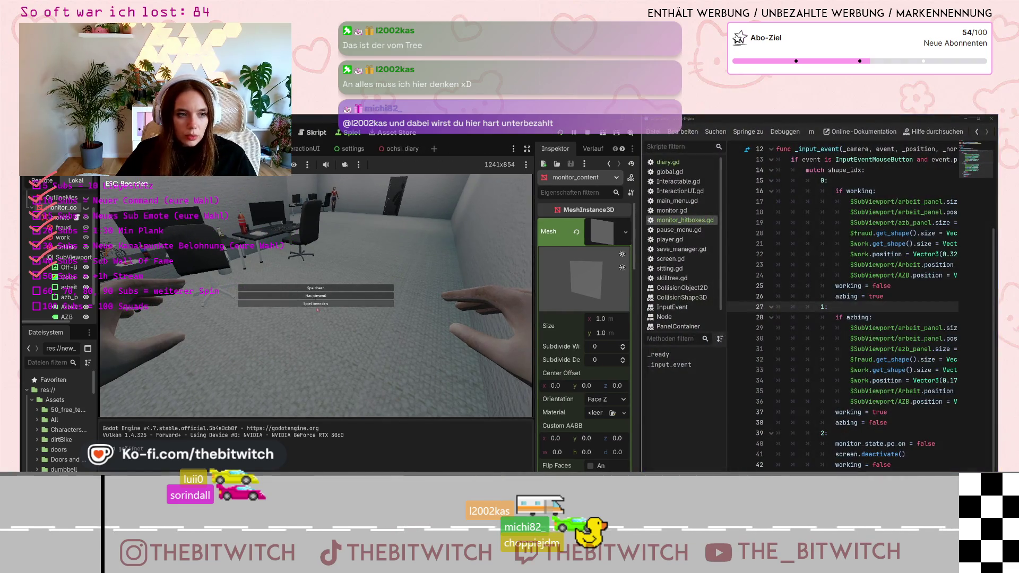
key("Escape")
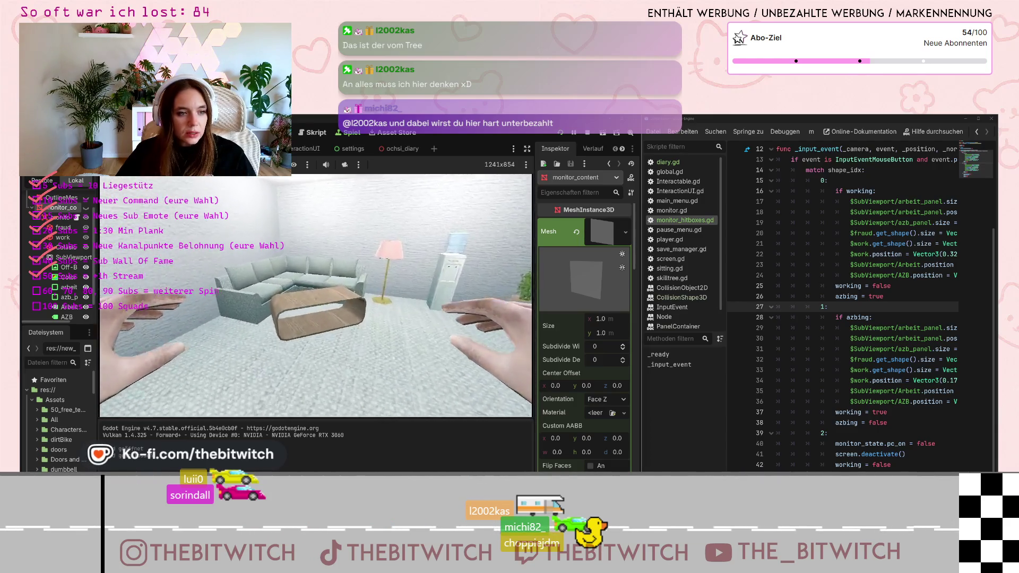
key("w")
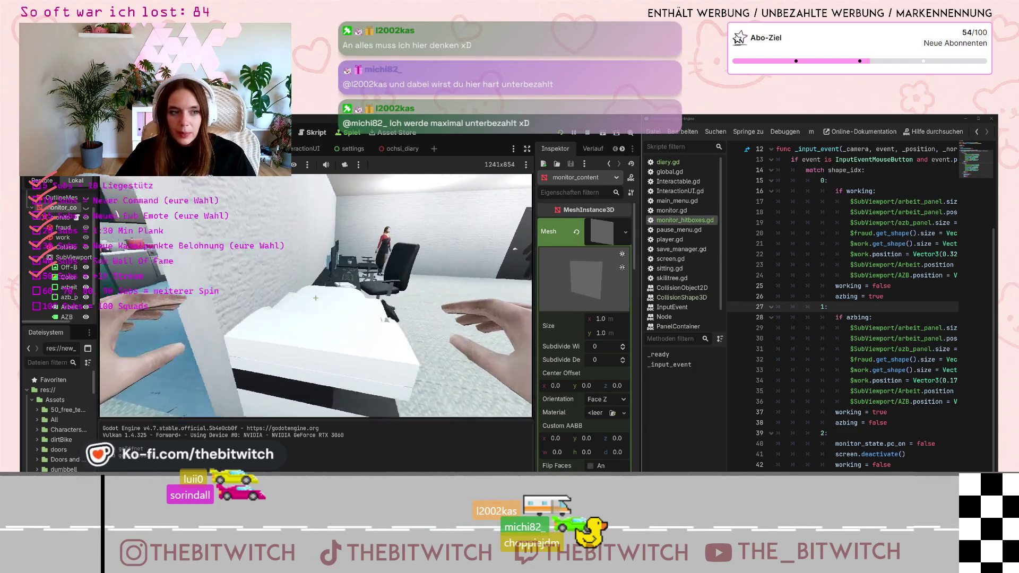
key("e")
key("e")
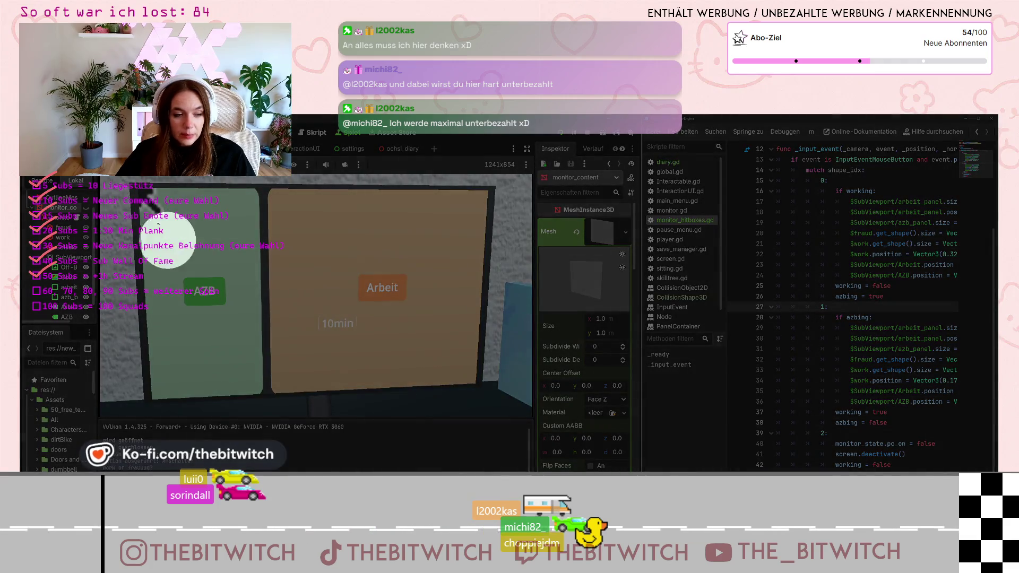
Choose AZB on the monitor, make the 'Kunden anrufen' phone call and repair the printer.
left_click(198, 238)
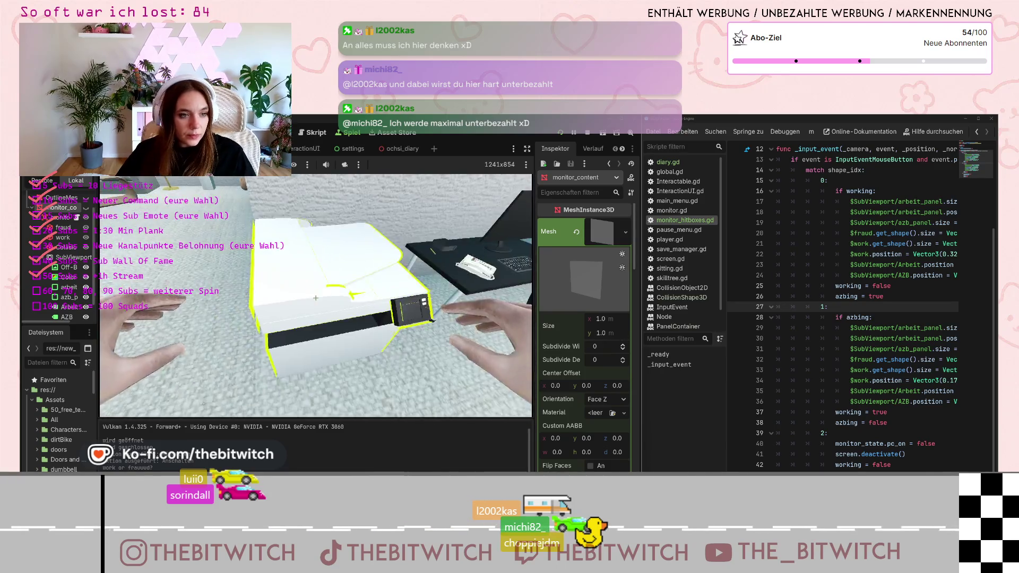
mouse_move(316, 298)
key("e")
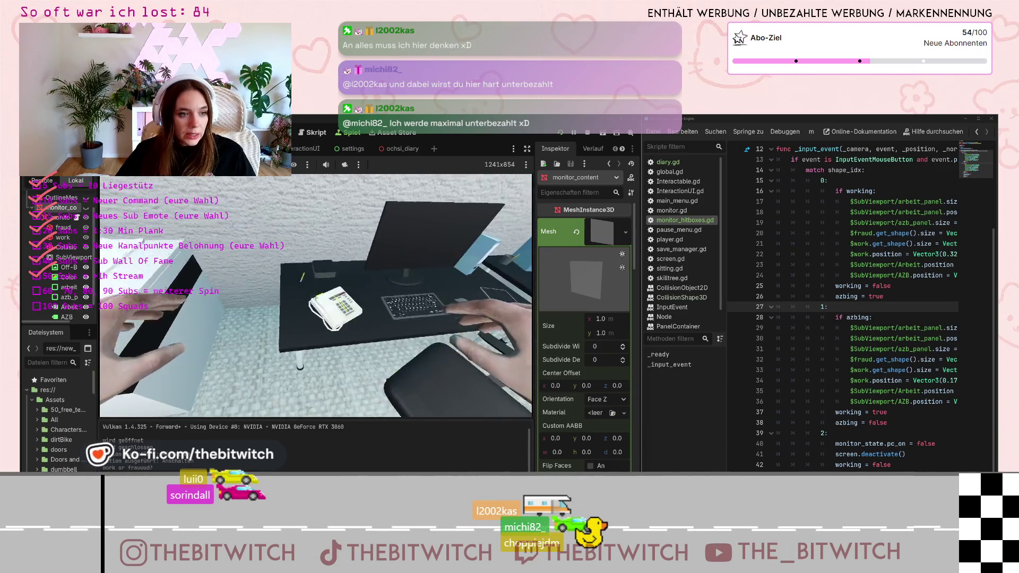
key("Return")
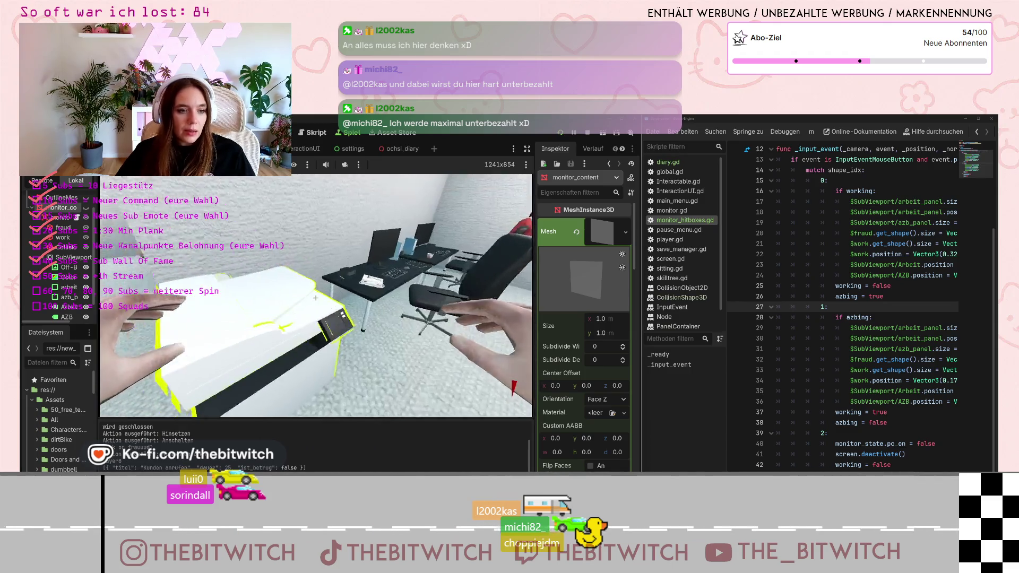
key("Return")
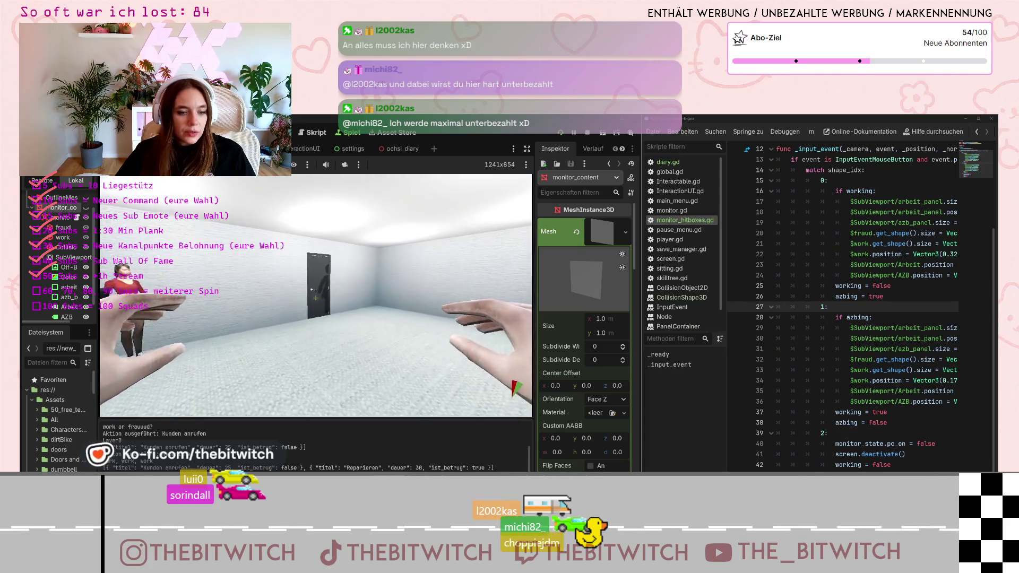
Take a Toilettenpause, chat with home-office colleagues, drink coffee, jam the printer, then rest on the sofa.
left_click(316, 298)
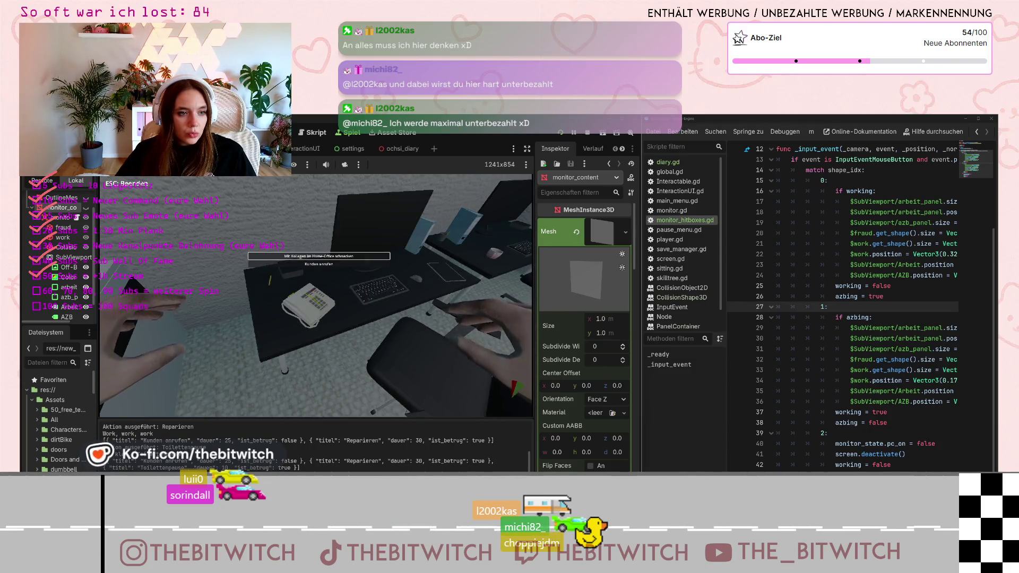
left_click(316, 298)
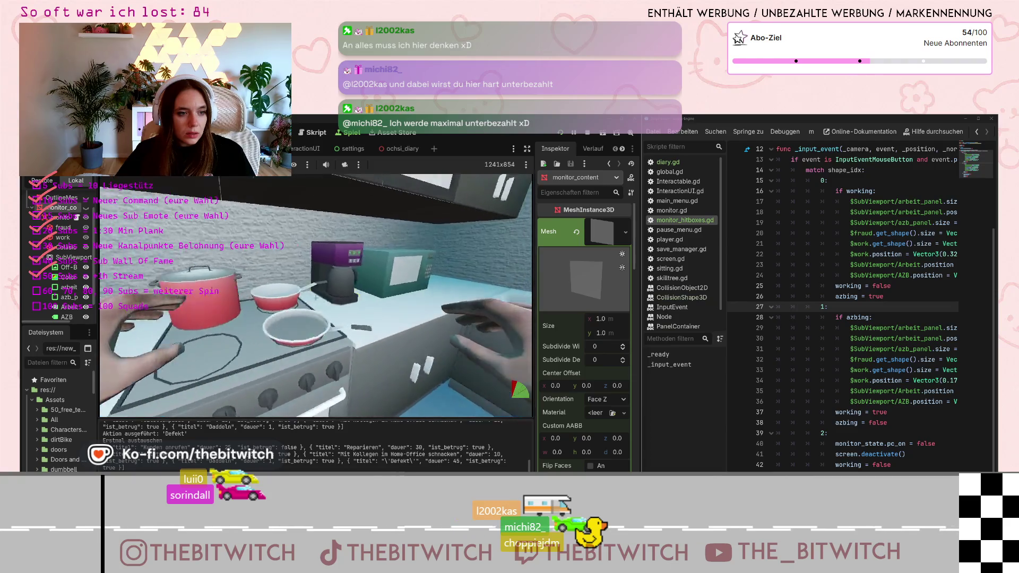
left_click(297, 292)
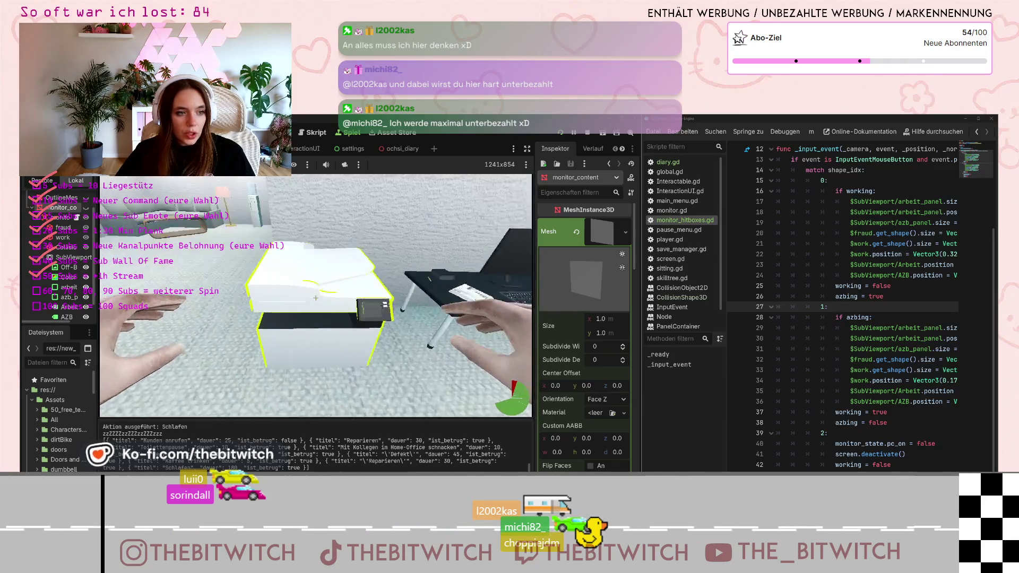
left_click(319, 263)
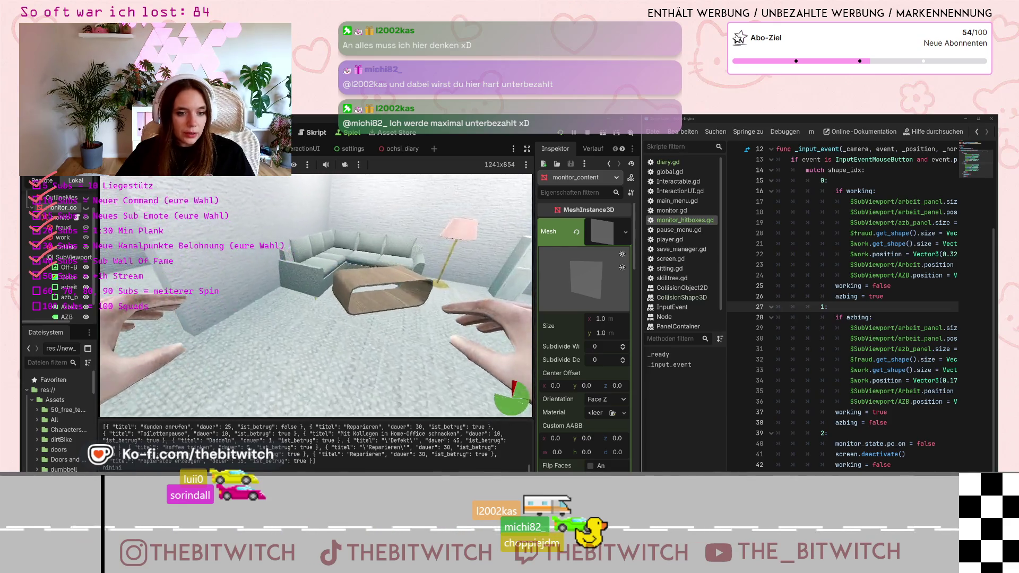
left_click(315, 298)
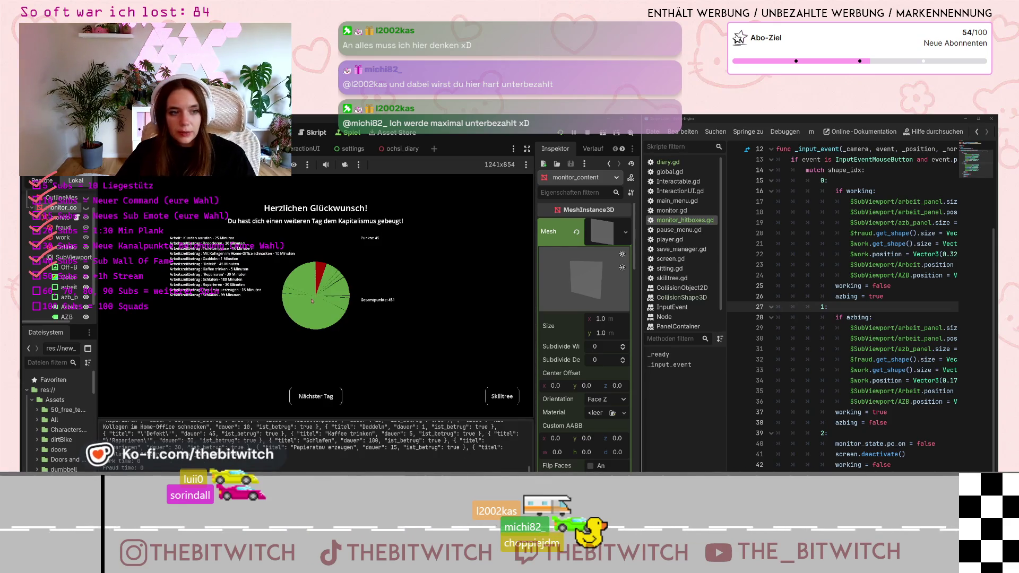
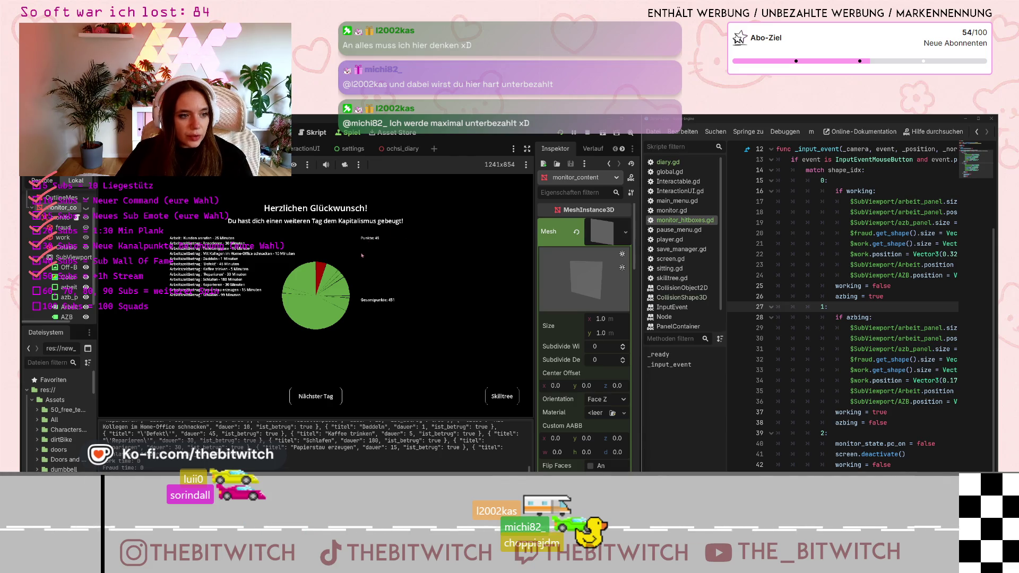
Open the Skilltree from the day summary, close it with Esc, and start the next day.
left_click(501, 395)
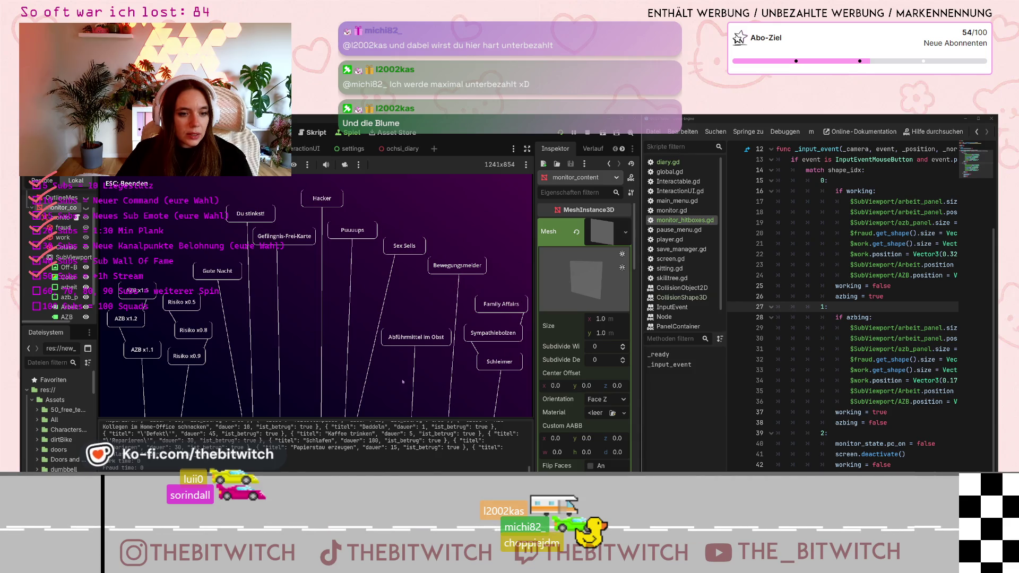
left_click(353, 230)
left_click(262, 374)
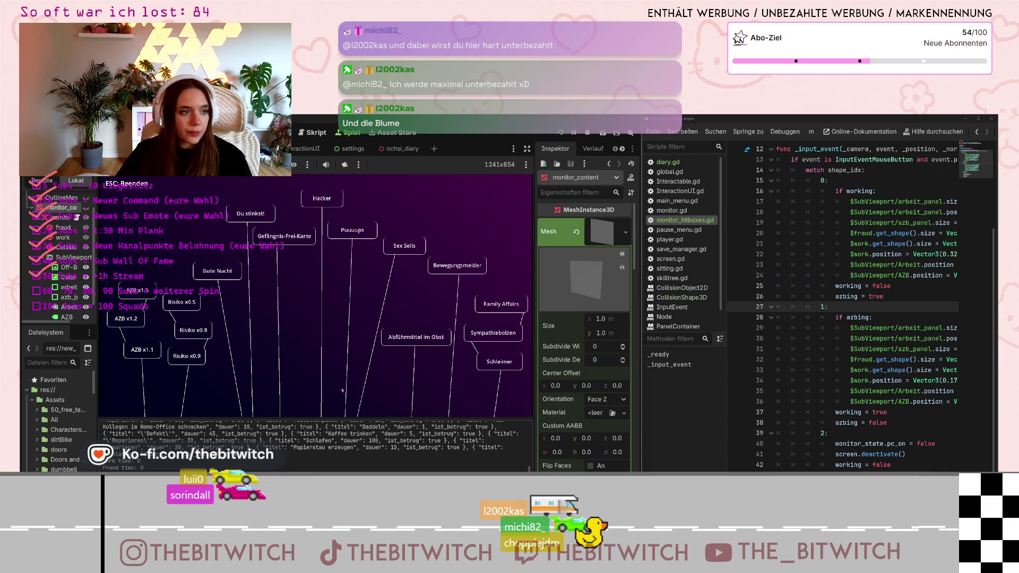
key("Escape")
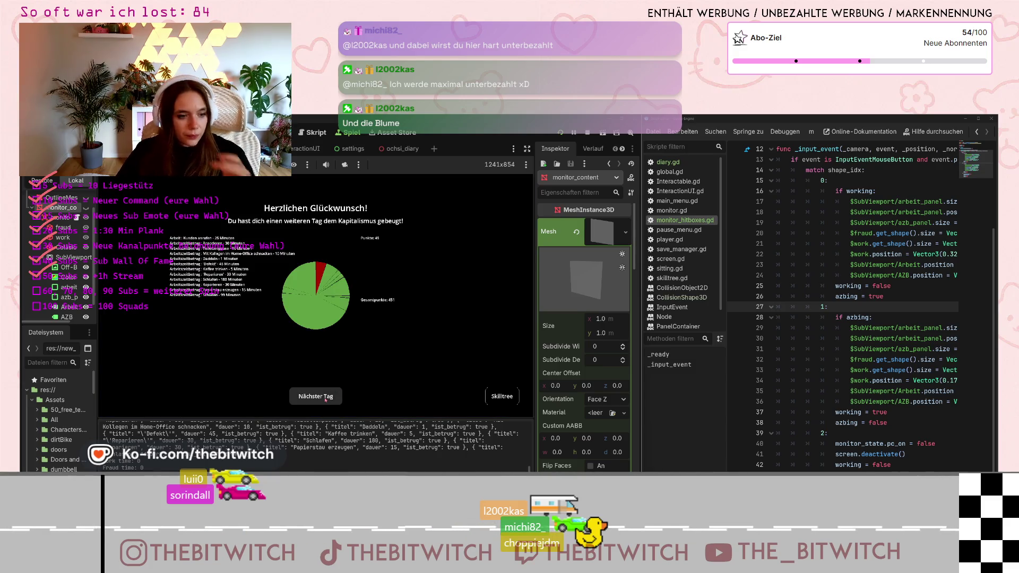
left_click(326, 398)
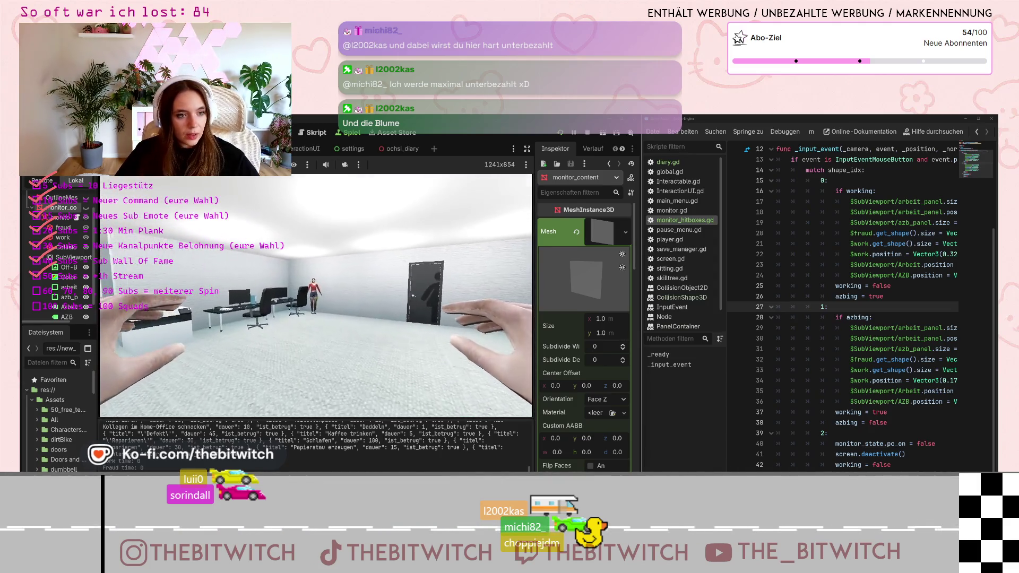
Walk through the room, kitchen and office to the empty room, then stop the game with F8.
key("w")
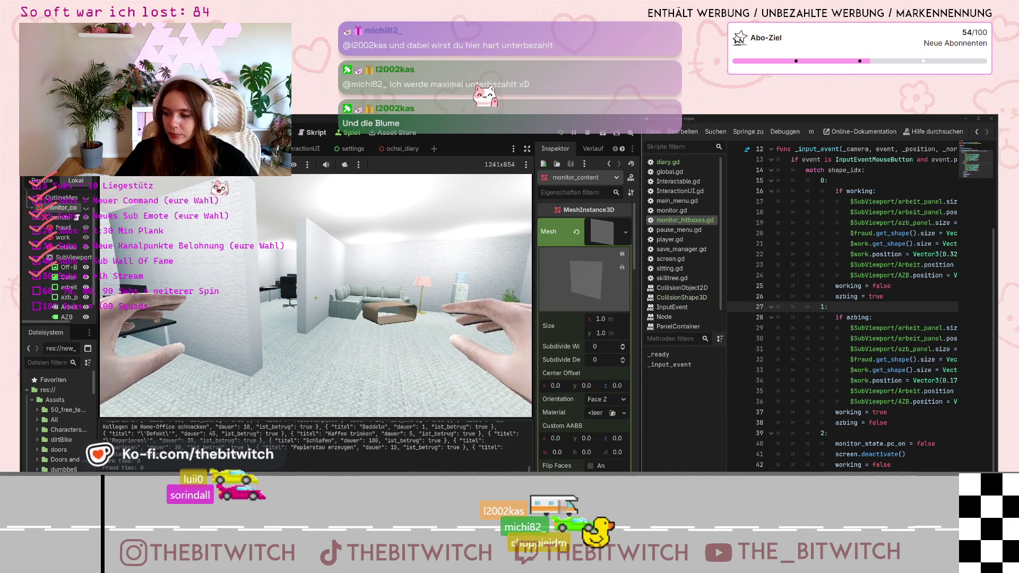
key("w")
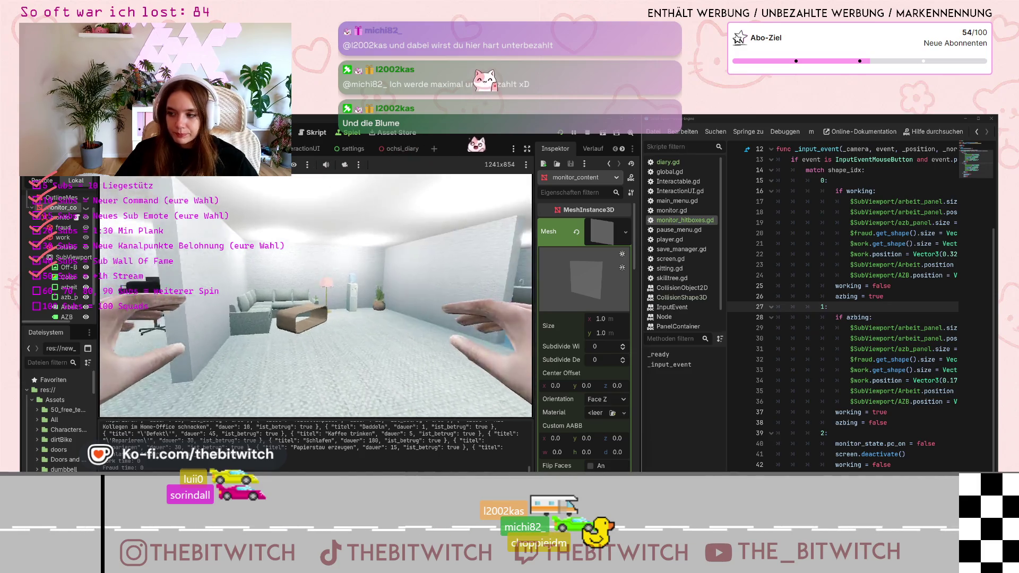
key("w")
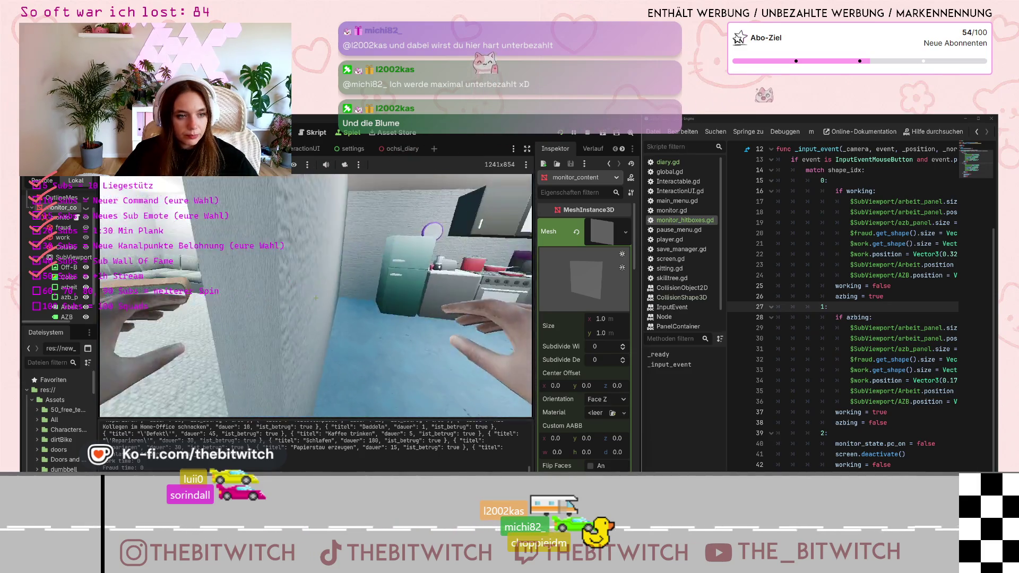
key("w")
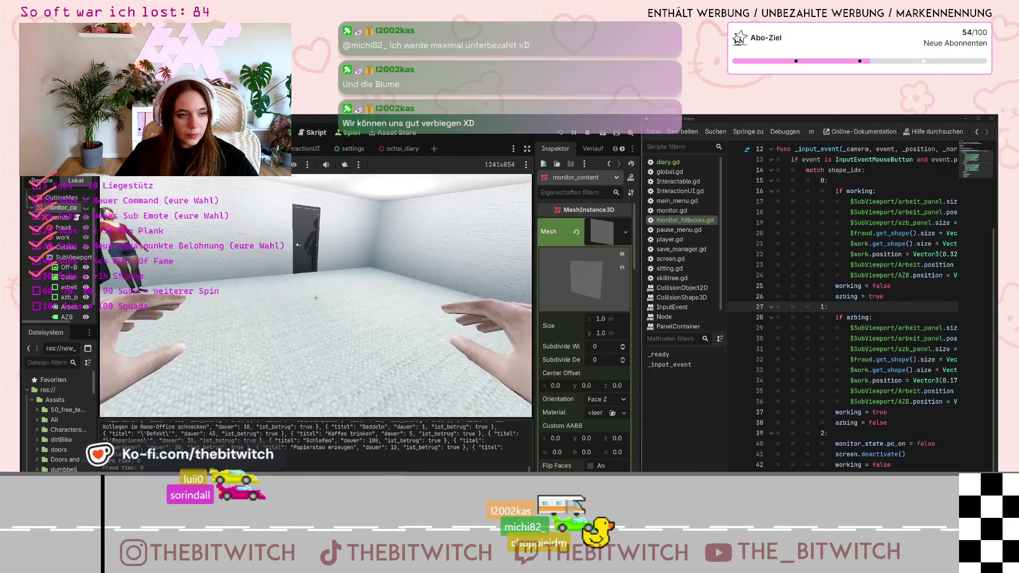
key("F8")
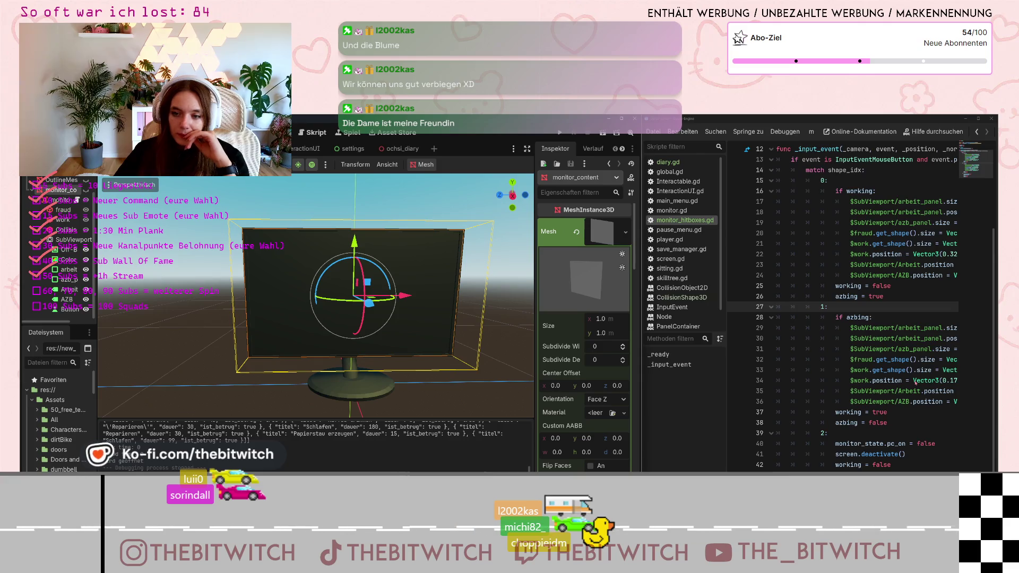
Make the SubViewport visible so the monitor shows the AZB and Arbeit panels, then select the Button node.
scroll(914, 383, "up", 3)
scroll(913, 384, "down", 2)
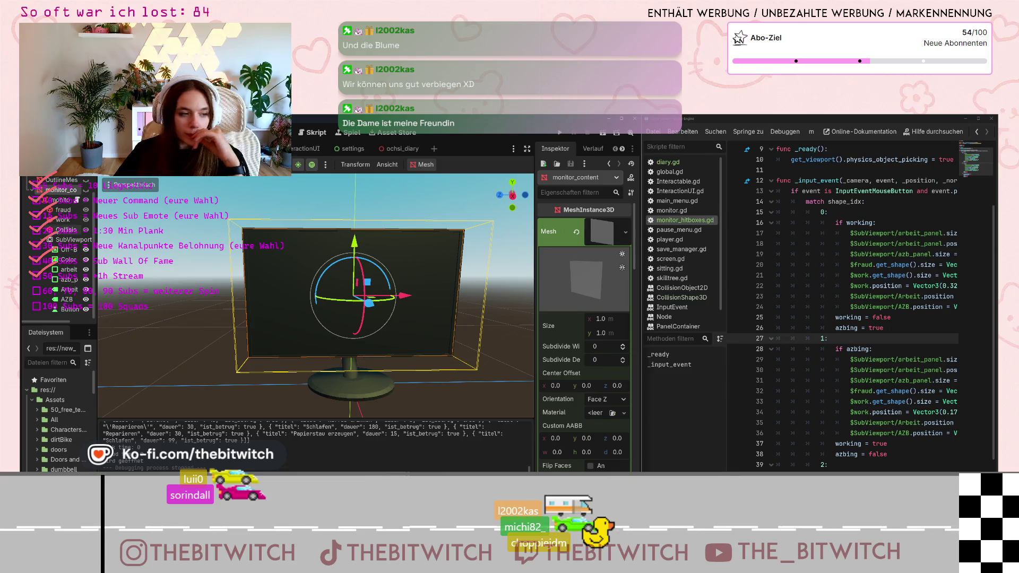
scroll(58, 244, "up", 1)
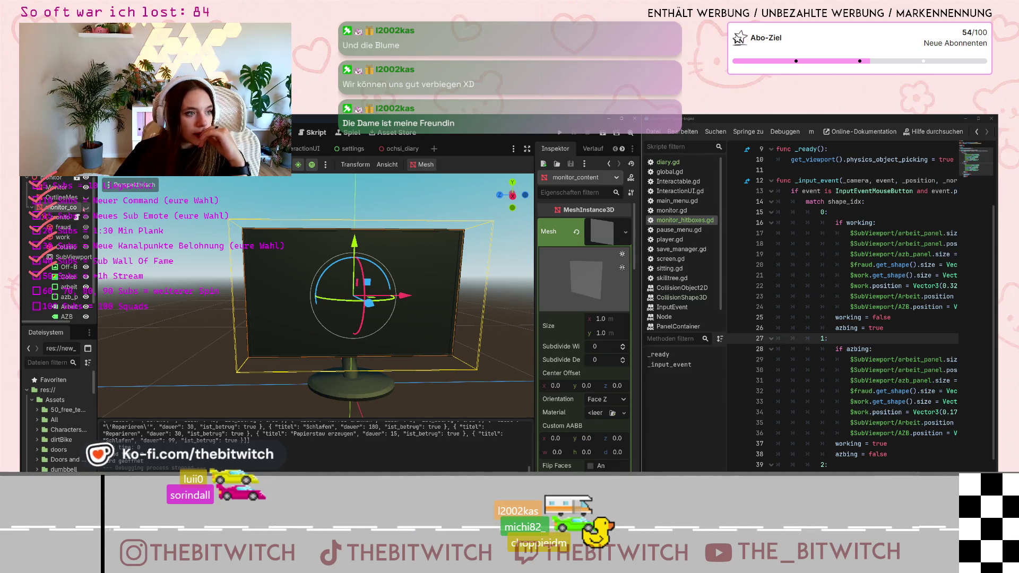
left_click(86, 207)
scroll(64, 306, "down", 1)
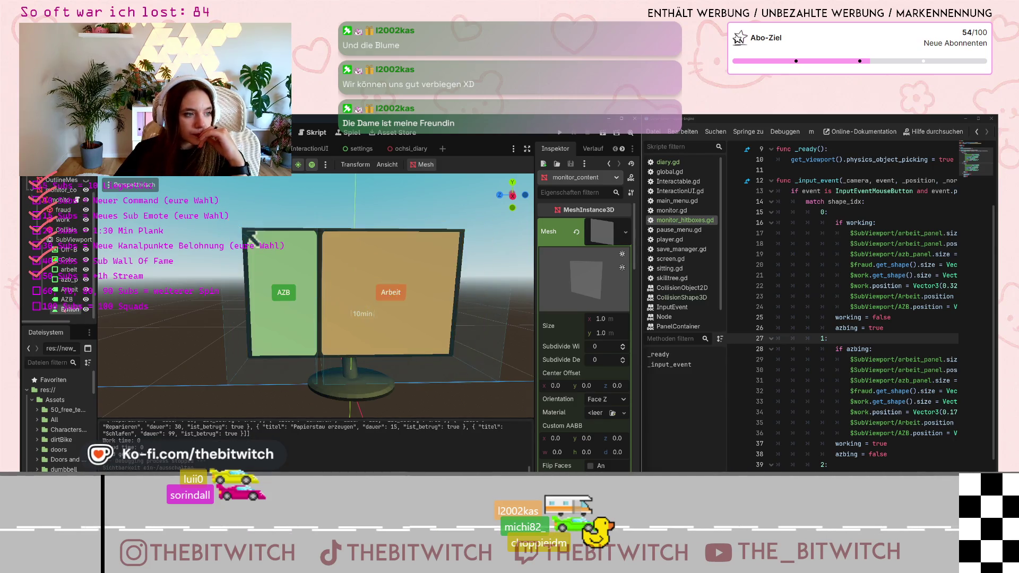
left_click(68, 310)
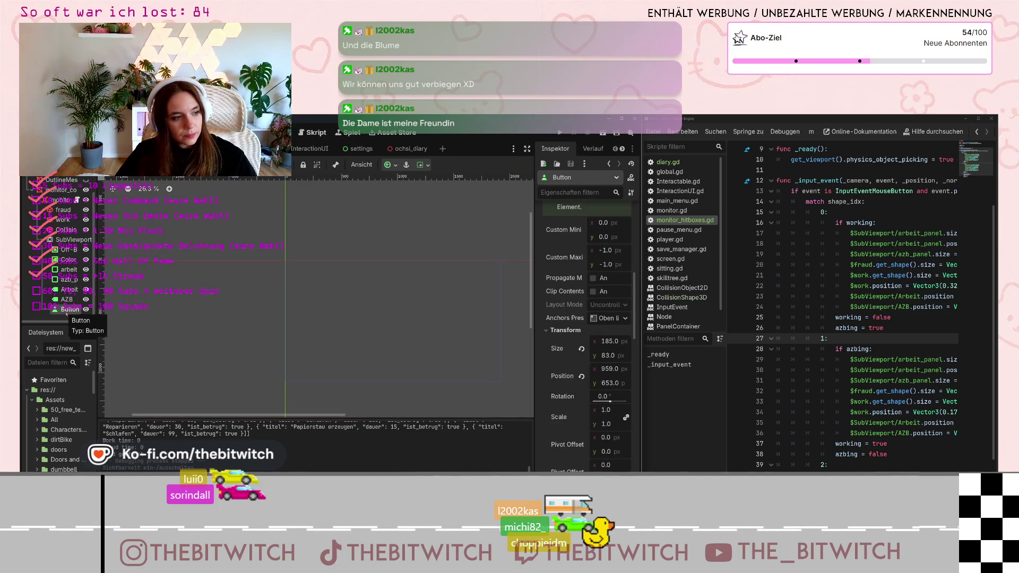
Rename the Button node to 10min and Button2 to 30min.
left_click_drag(66, 314, 64, 314)
double_click(66, 314)
type("0min")
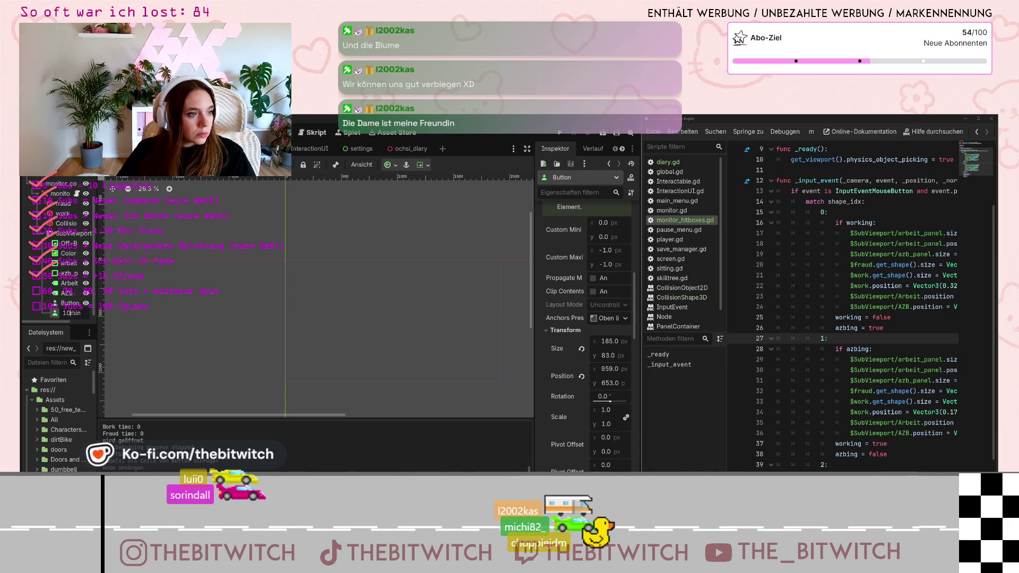
key("Return")
key("F2")
type("n")
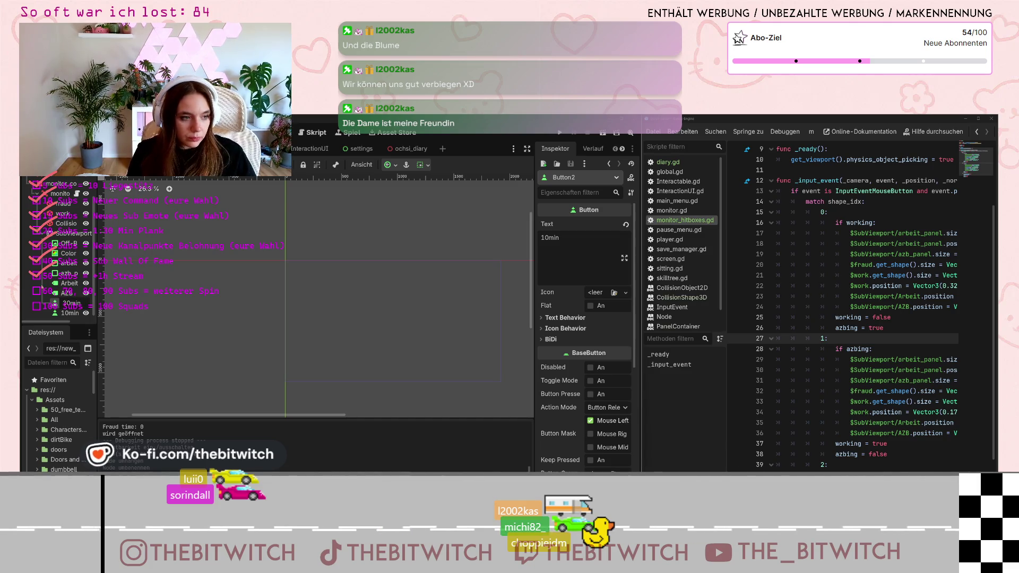
key("Return")
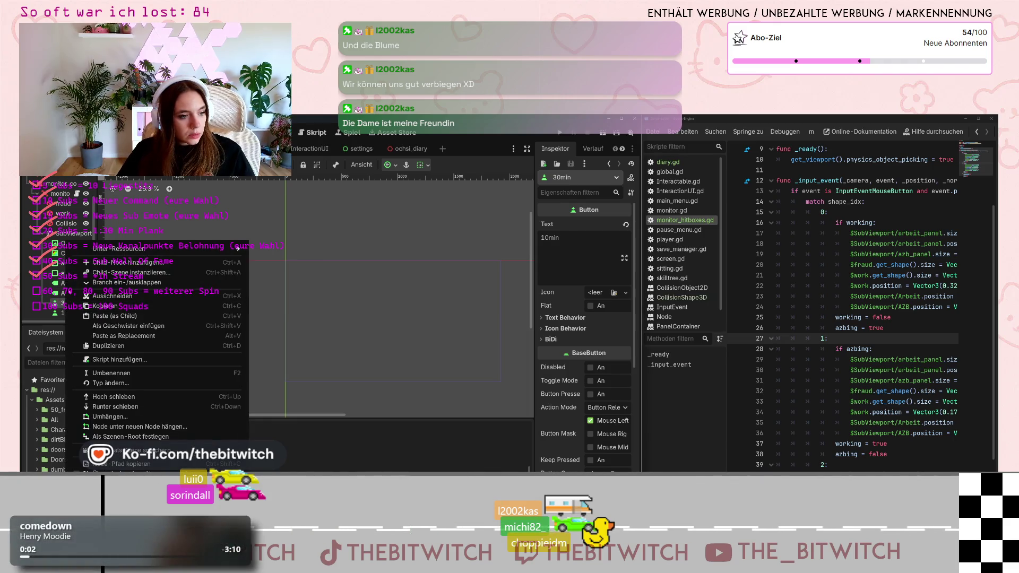
Paste a copied button under 30min, move it up in the tree, and name it 1h.
left_click(114, 316)
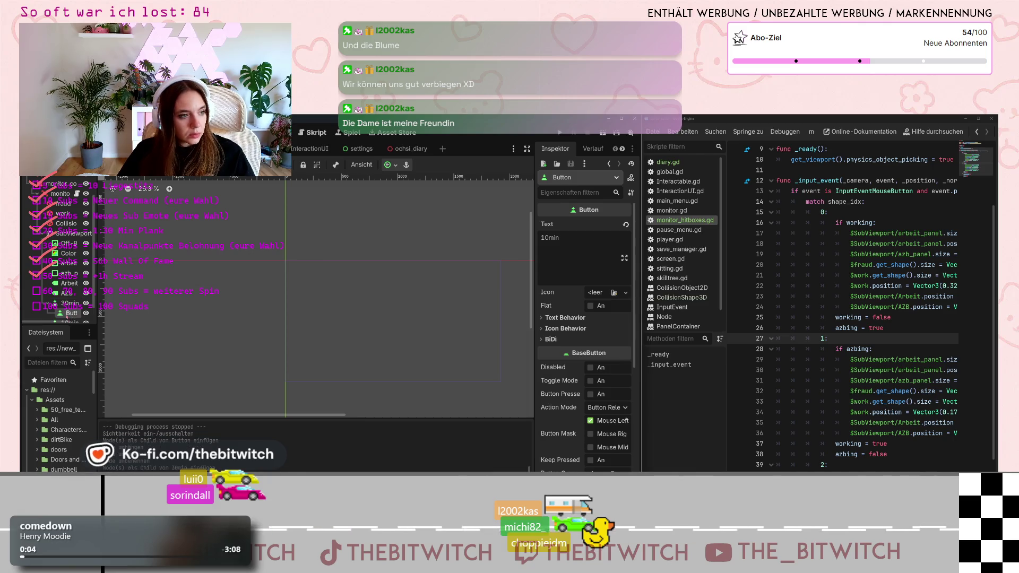
left_click_drag(66, 315, 64, 300)
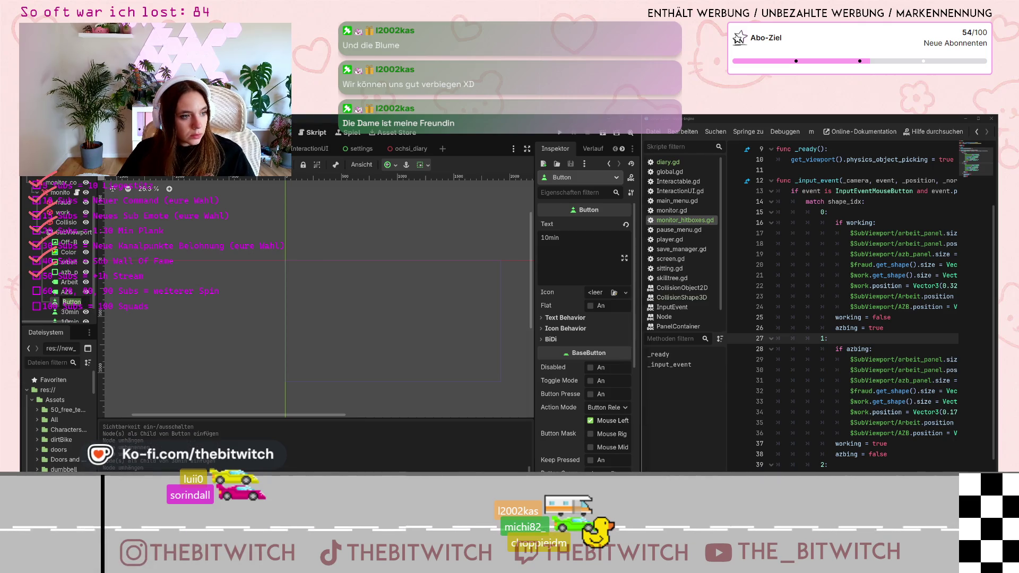
type("h")
key("Return")
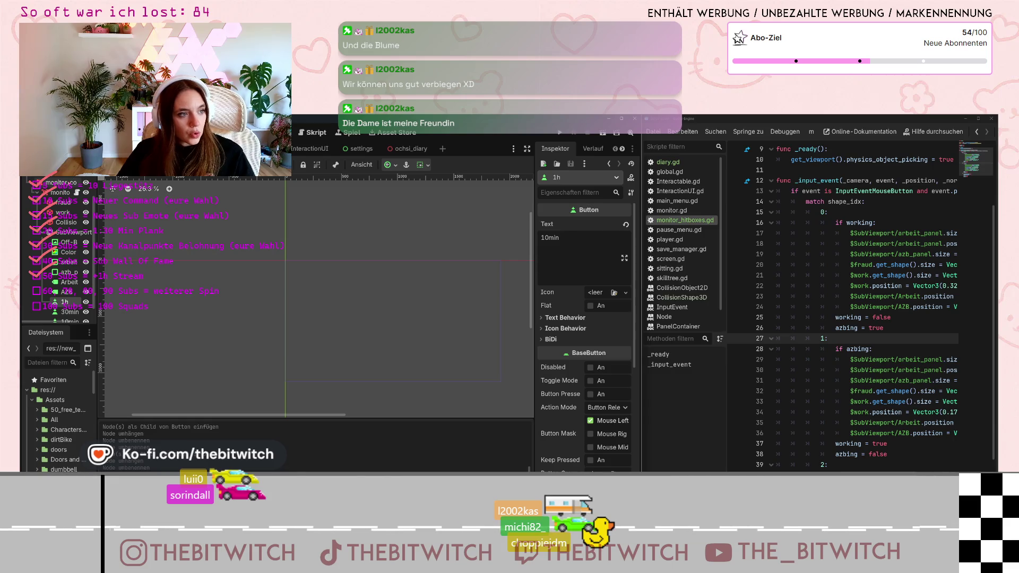
key("ctrl+F2")
key("Down")
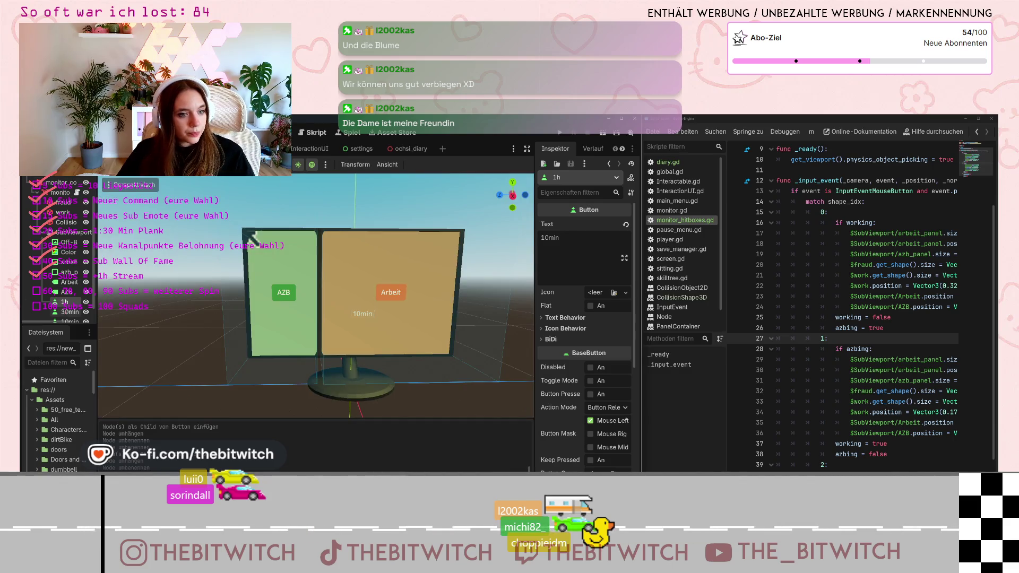
Expand the 30min button's Layout and Transform properties and try adjusting its size, then undo.
key("ctrl+F1")
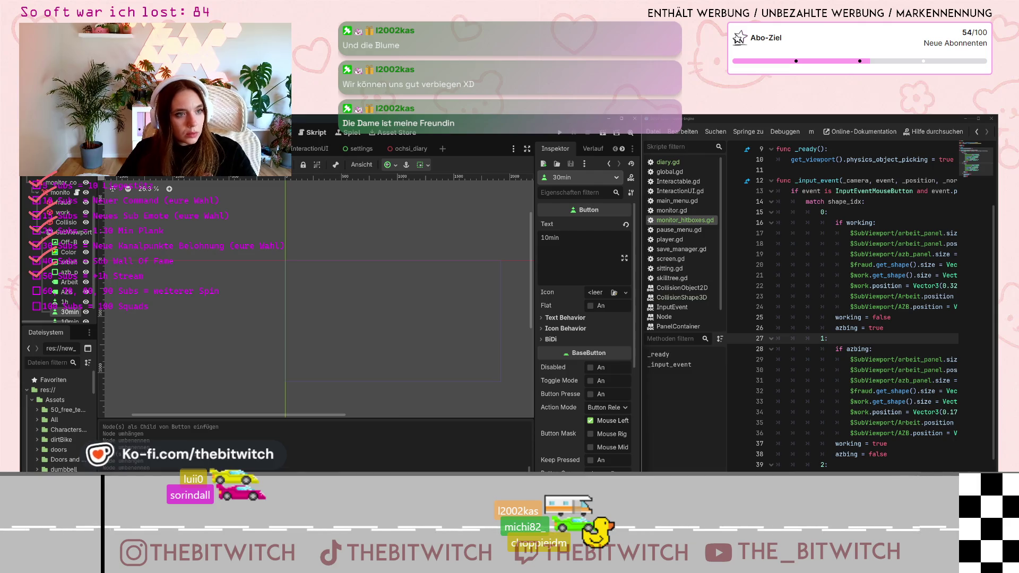
key("ctrl+F2")
scroll(616, 394, "down", 6)
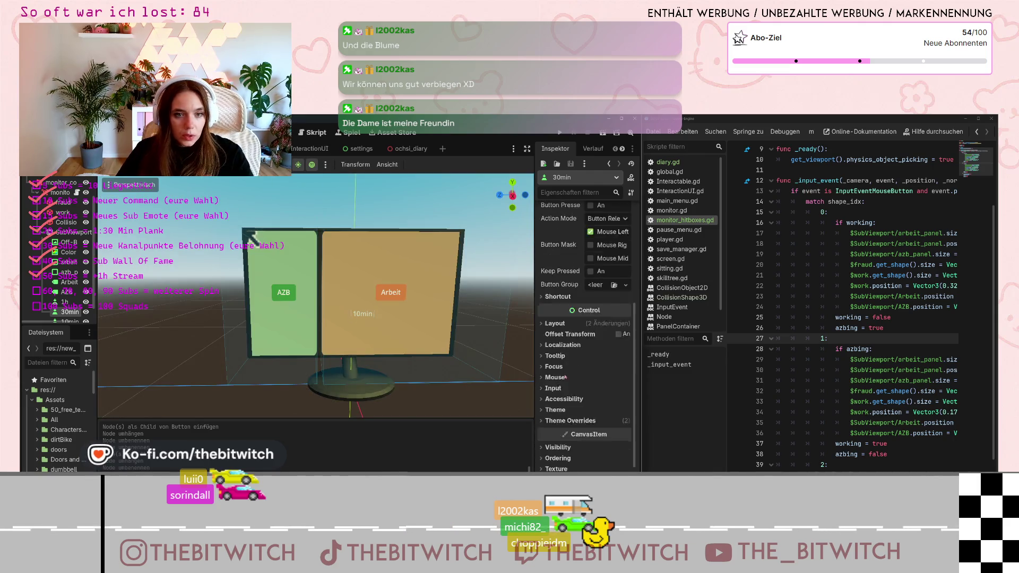
left_click(543, 285)
scroll(598, 356, "down", 5)
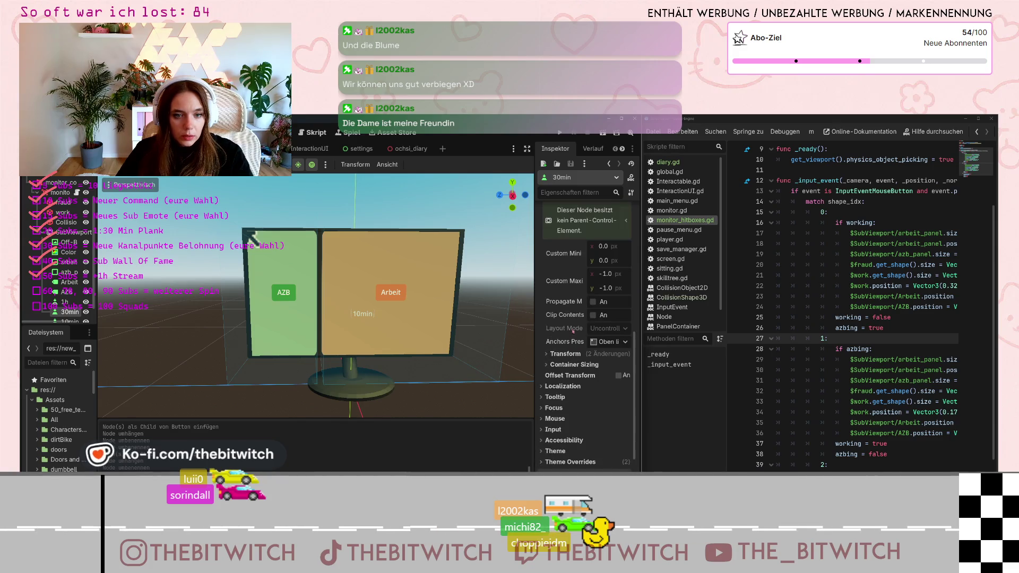
left_click(550, 354)
mouse_move(616, 365)
left_mouse_down()
mouse_move(631, 365)
mouse_move(611, 365)
left_mouse_up()
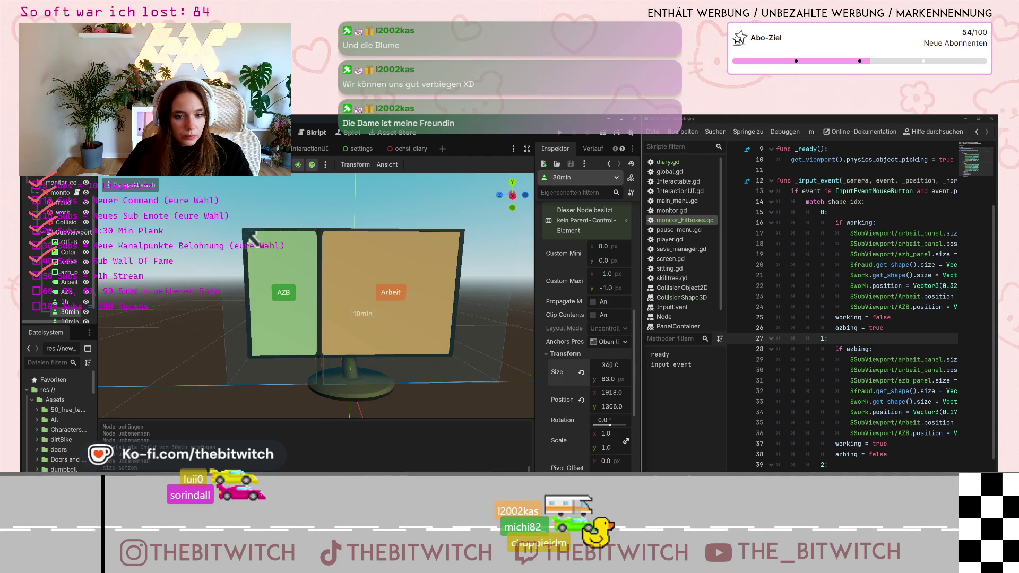
left_click_drag(604, 378, 610, 378)
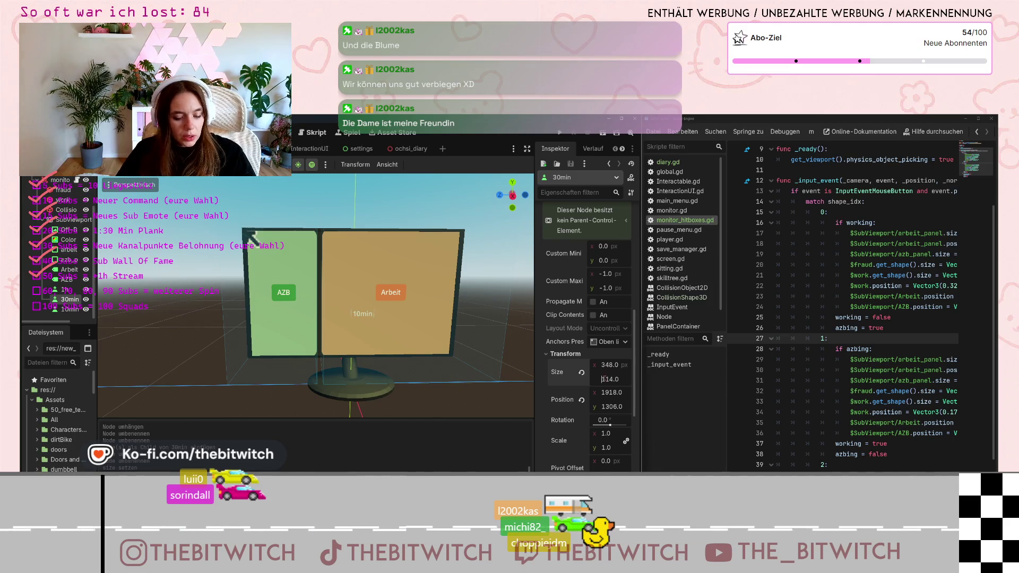
key("Return")
key("ctrl+z")
key("ctrl+z")
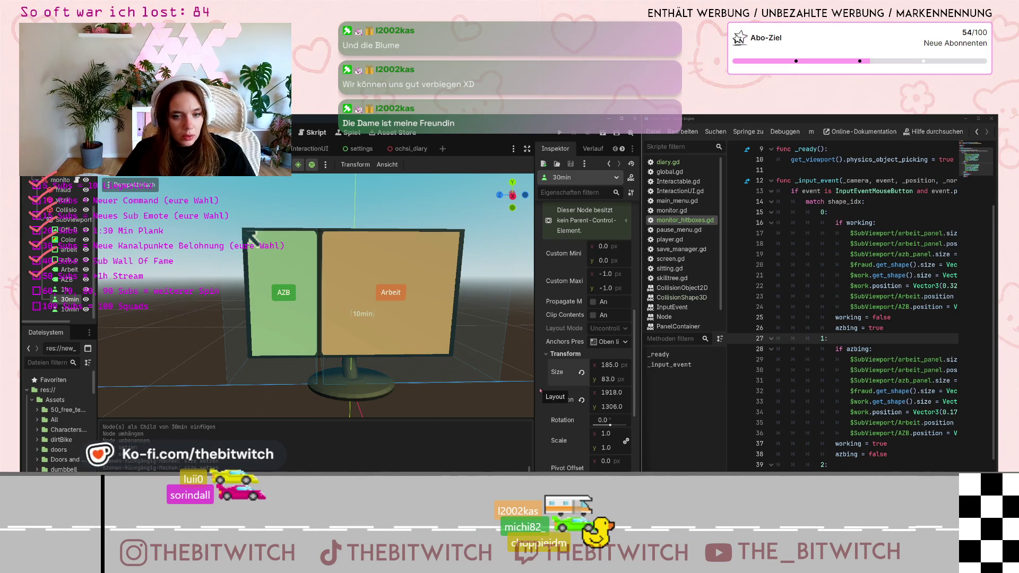
Set the 30min button's position to x 1147 and y 450.
left_click(612, 393)
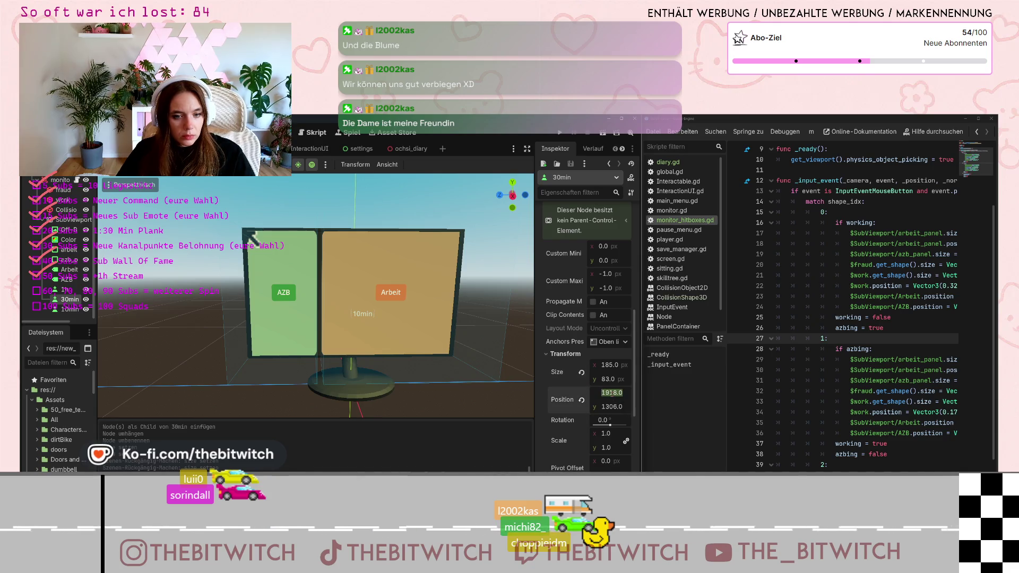
type("1873")
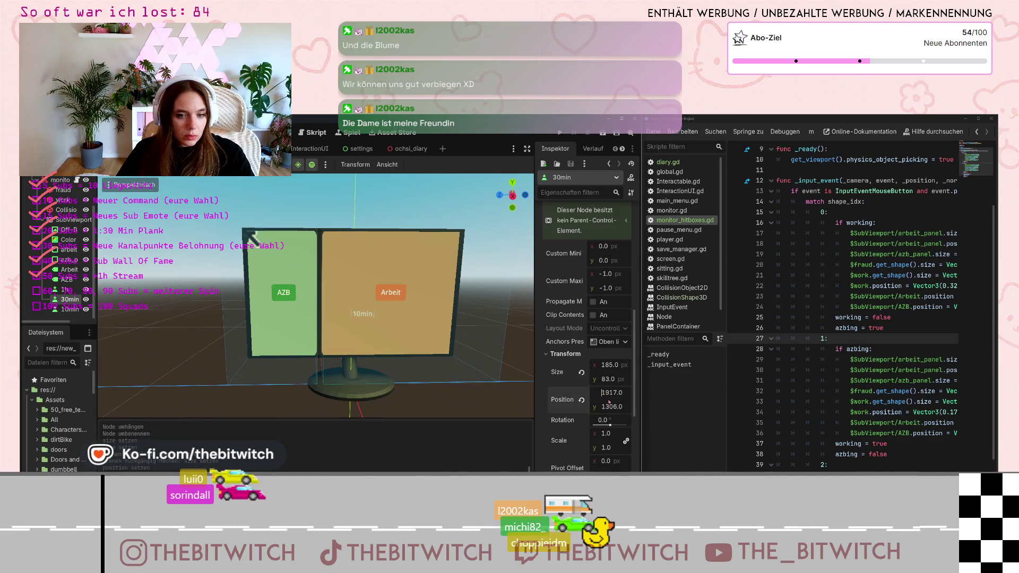
key("Return")
type("1843")
key("Return")
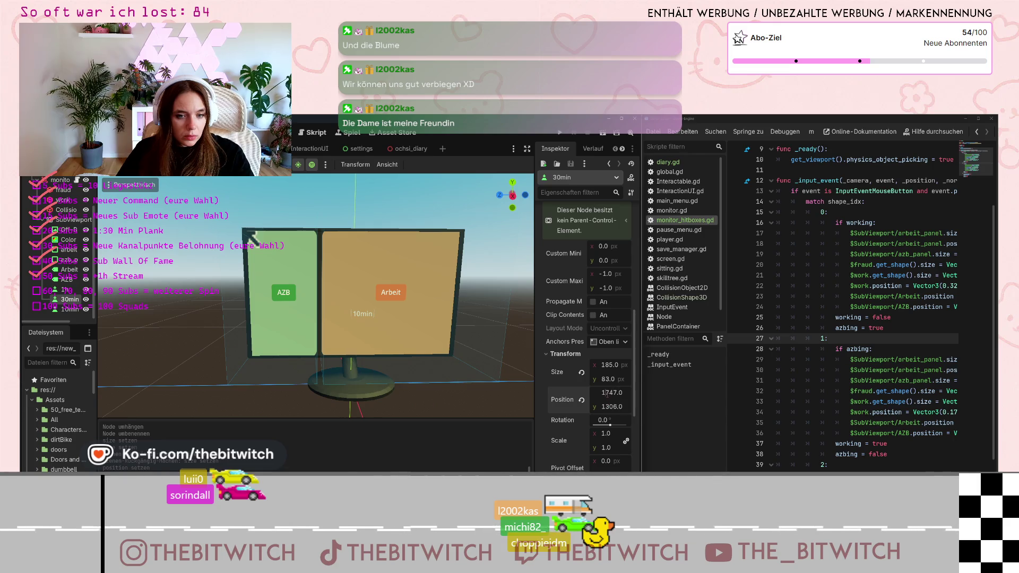
left_click(606, 392)
type("1")
key("Return")
type("4")
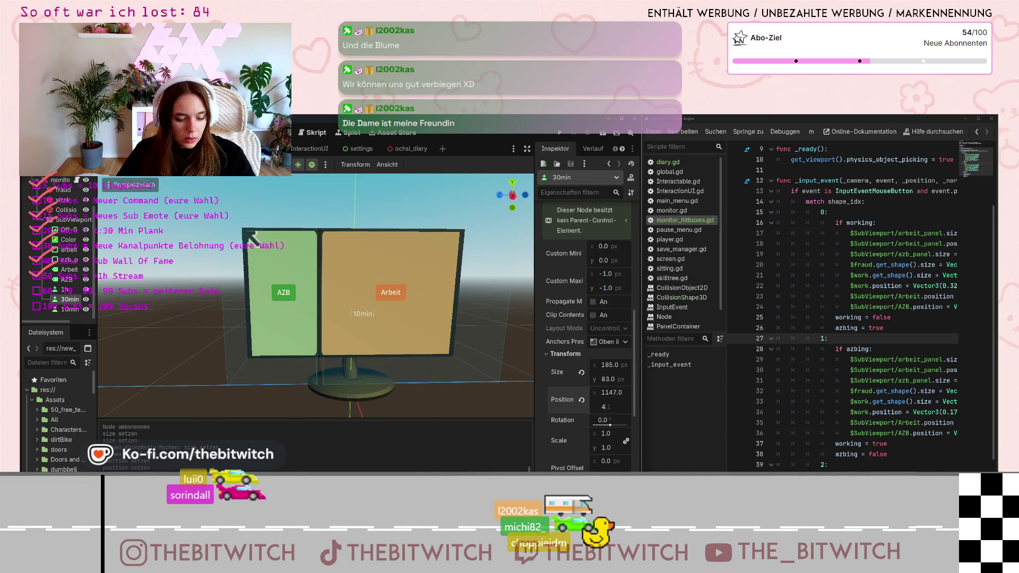
type("50")
key("Return")
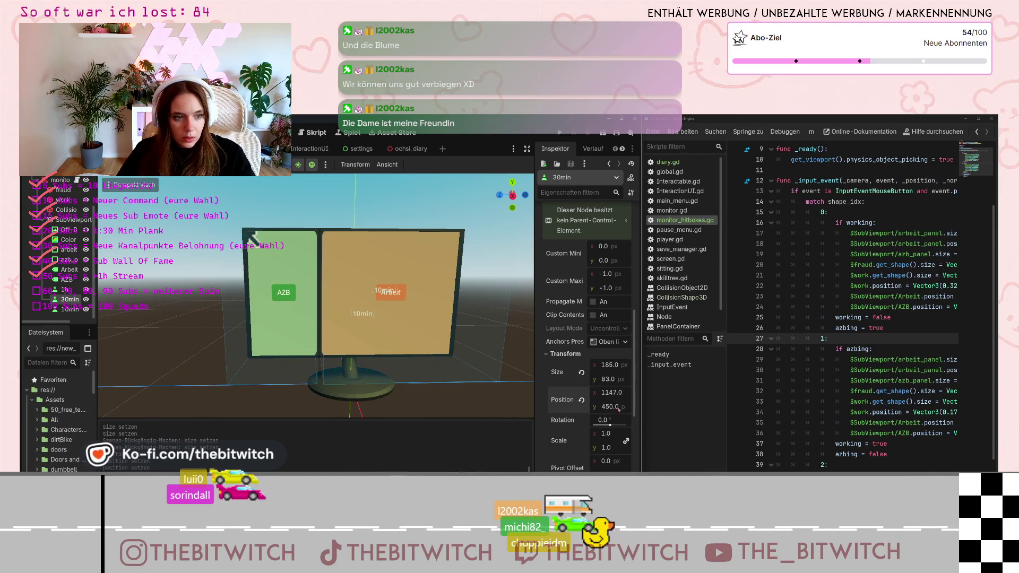
Nudge the 30min button's x position to 1213 and select the 10min button for comparison.
left_click(609, 393)
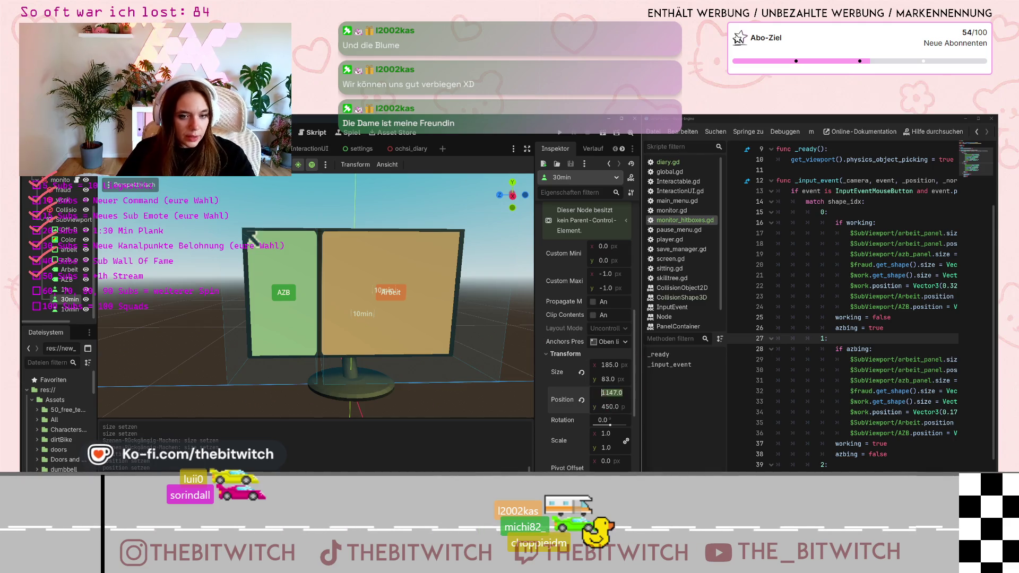
key("Up")
key("Up")
key("Up")
key("Up")
left_click_drag(602, 411, 618, 406)
left_click(366, 319)
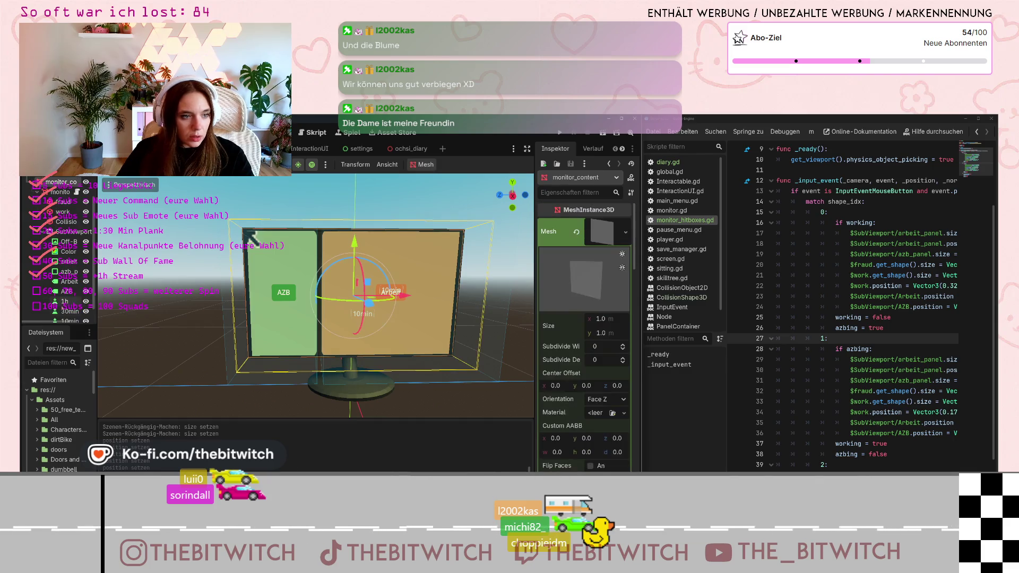
Read the 10min button's y position of 653 and give the 30min button the same y.
left_click(605, 388)
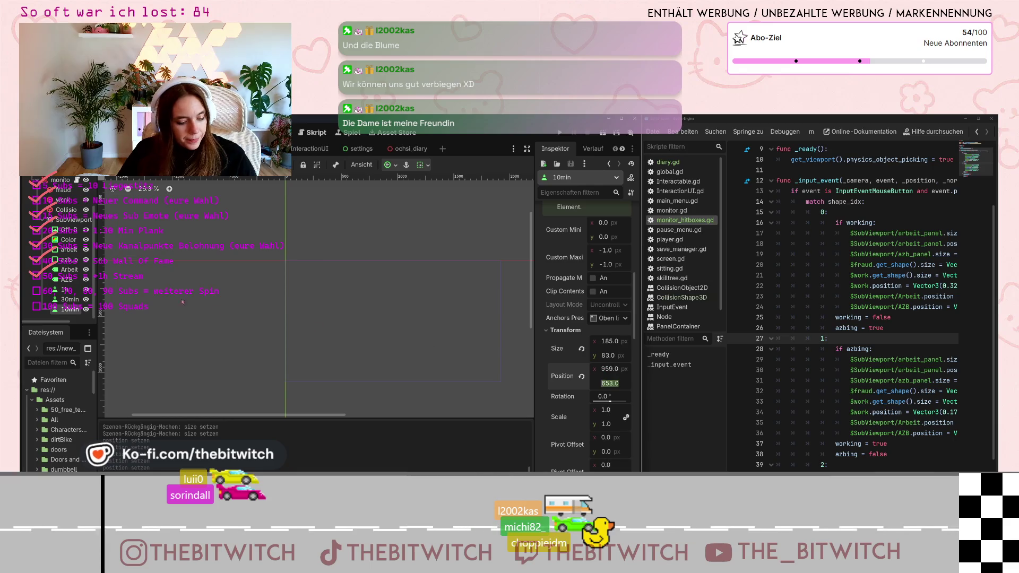
left_click(486, 353)
left_click(607, 404)
type("653")
key("Return")
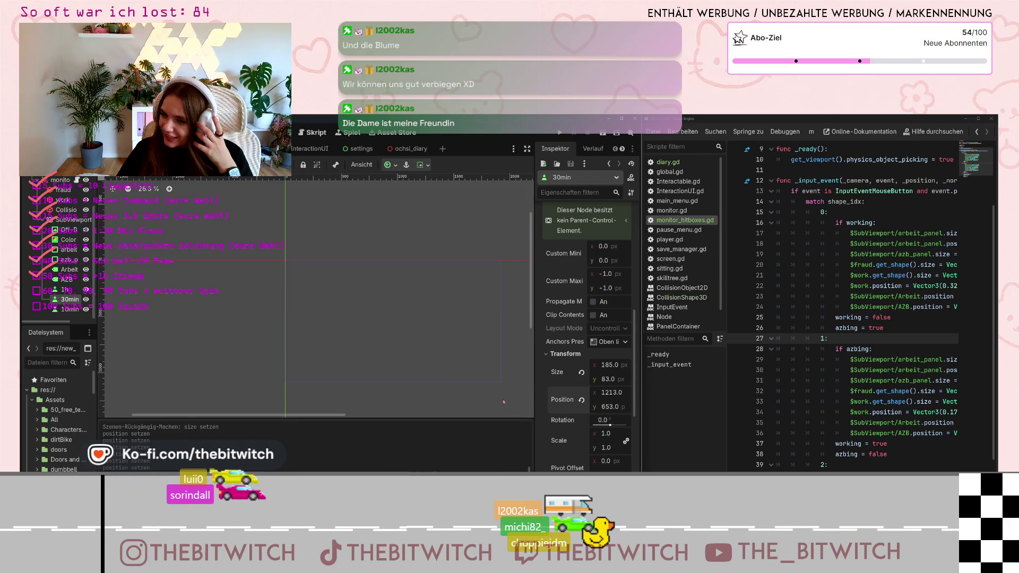
Change the 30min button's Text to 30min.
key("ctrl+F2")
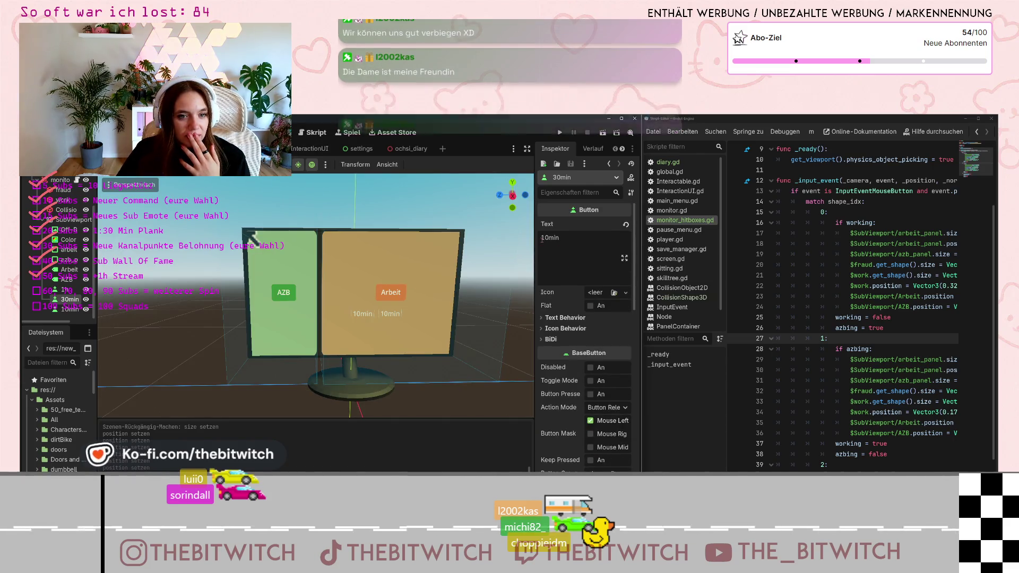
type("3")
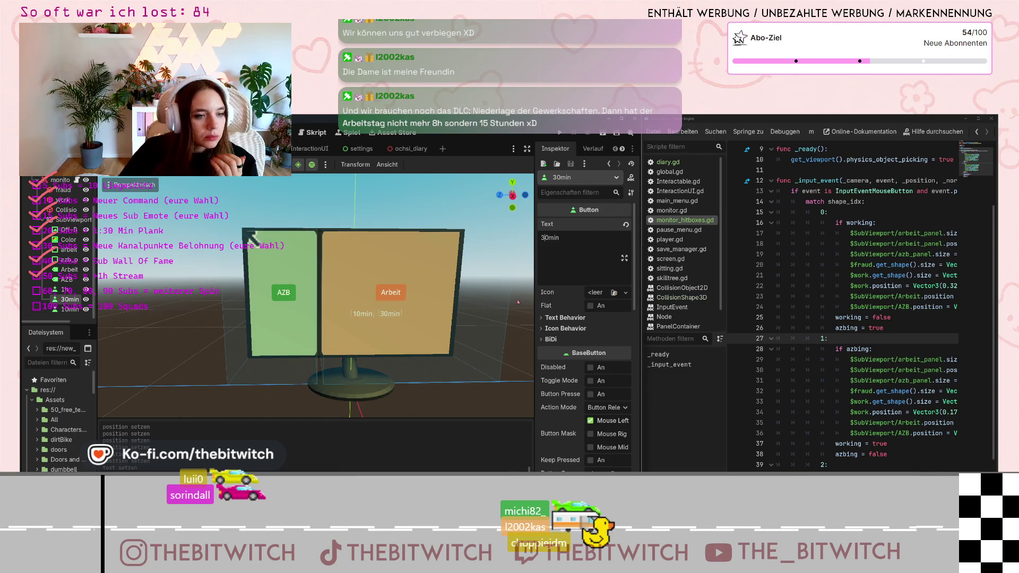
scroll(609, 331, "down", 5)
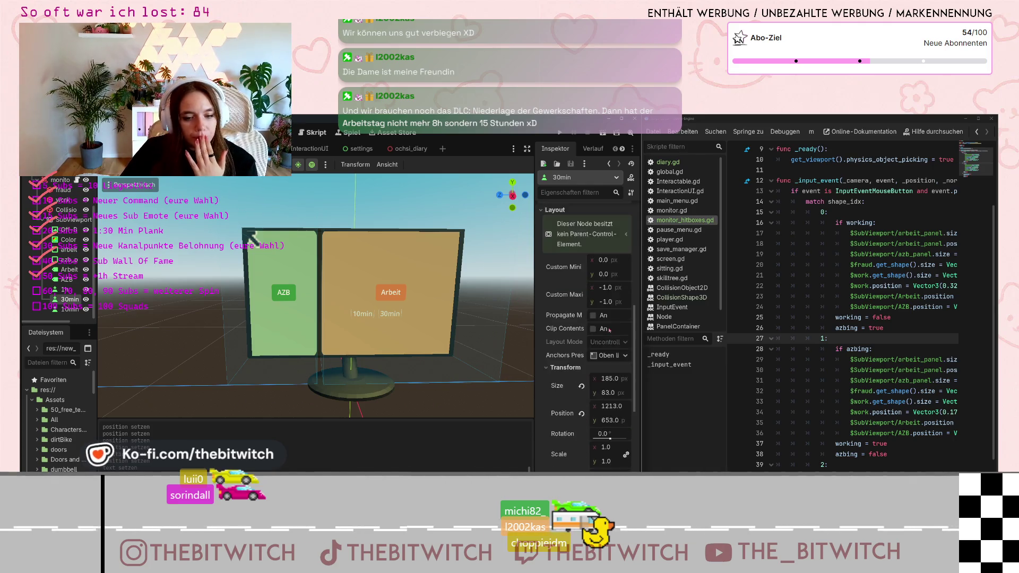
Enable a Font Color override on the 30min button and set it to white (ffffff).
scroll(609, 331, "down", 5)
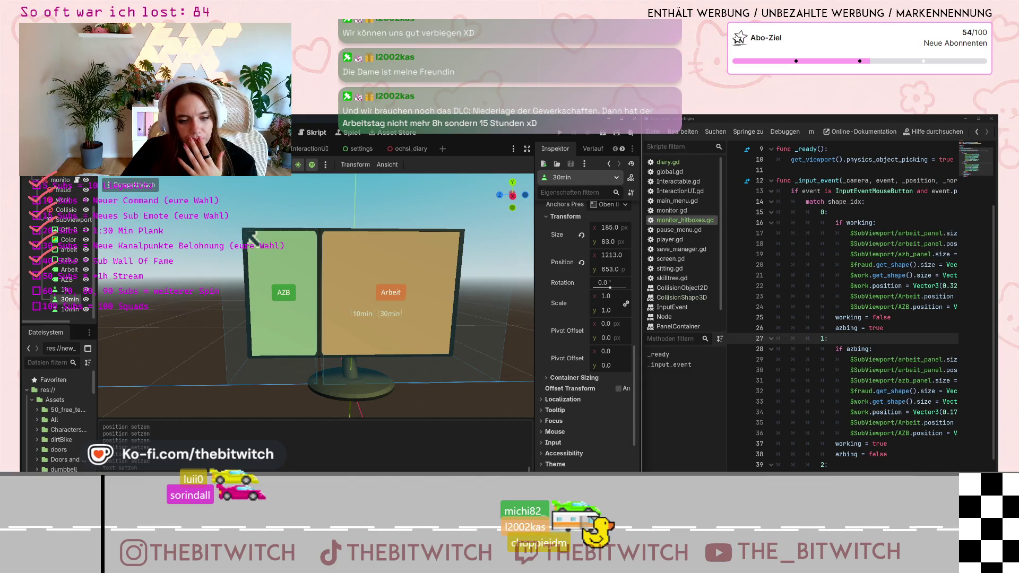
scroll(561, 460, "down", 3)
left_click(554, 410)
scroll(606, 421, "down", 5)
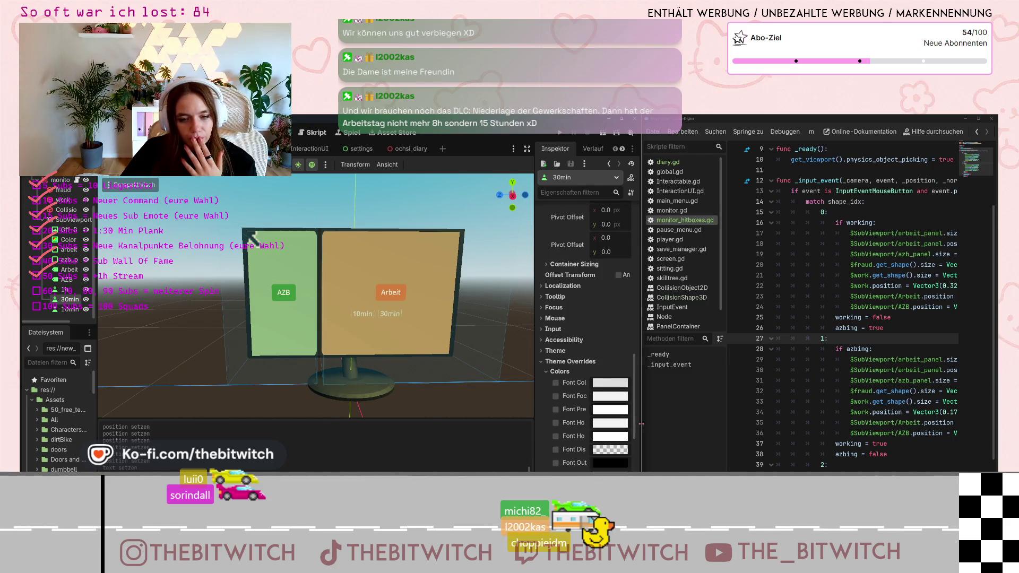
left_click(556, 307)
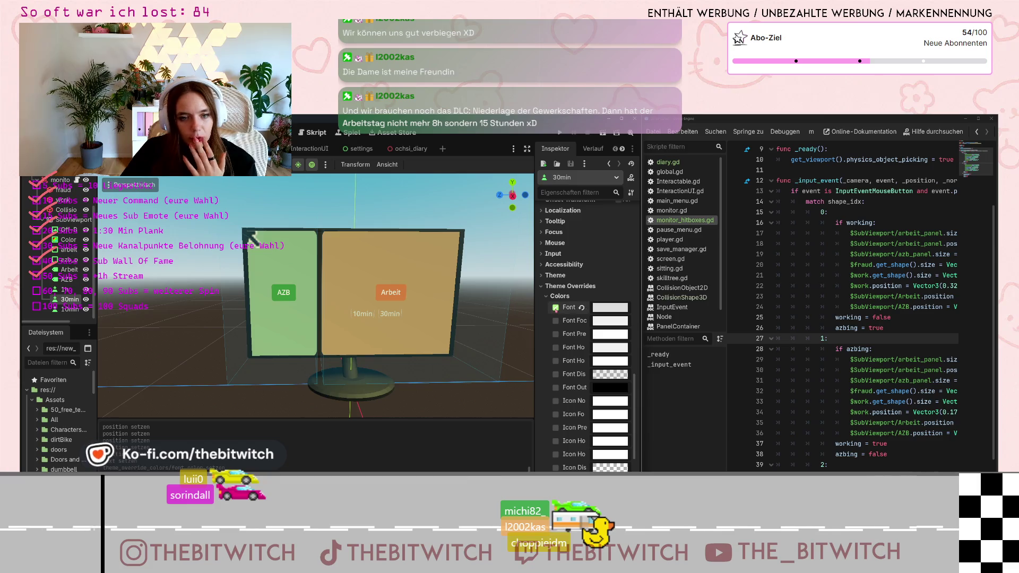
left_click(620, 309)
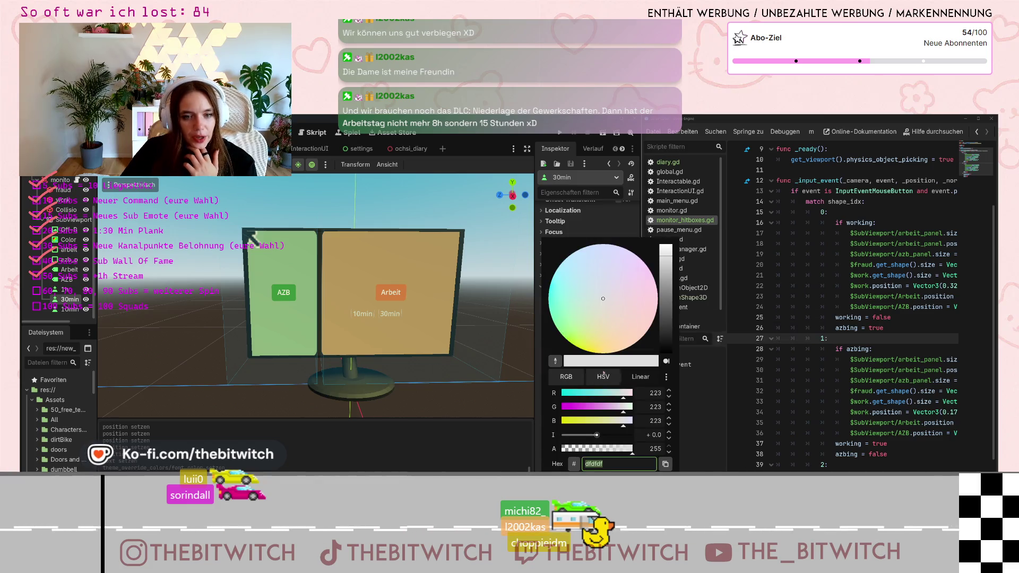
left_click_drag(670, 260, 666, 240)
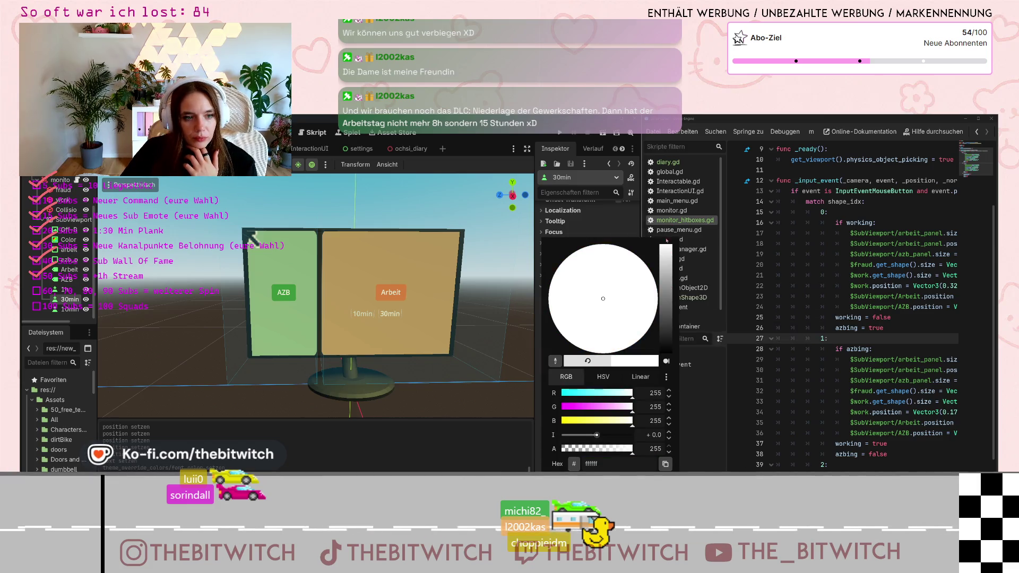
left_click(498, 424)
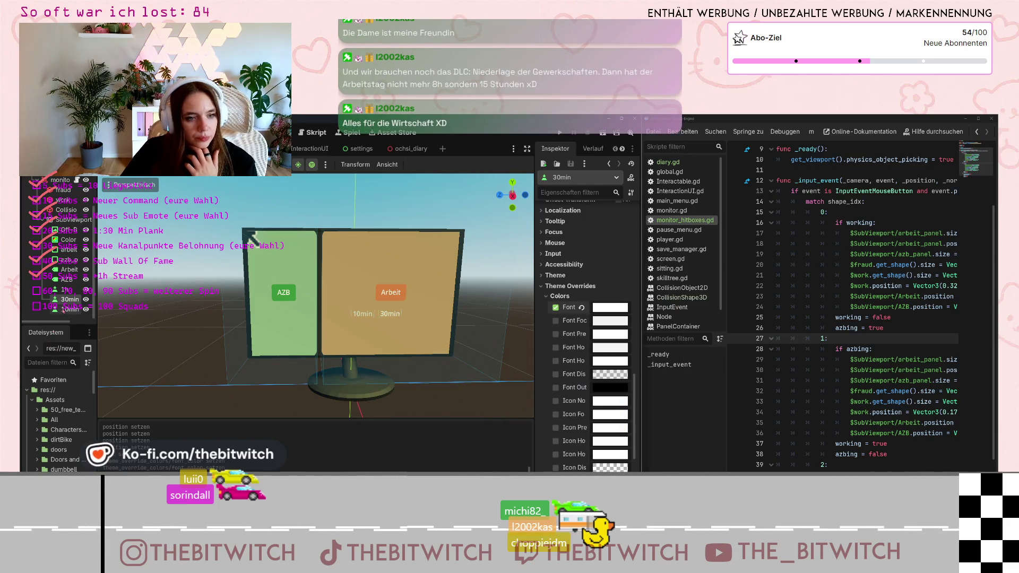
Give the 10min button the same white (ffffff) Font Color override.
left_click(66, 309)
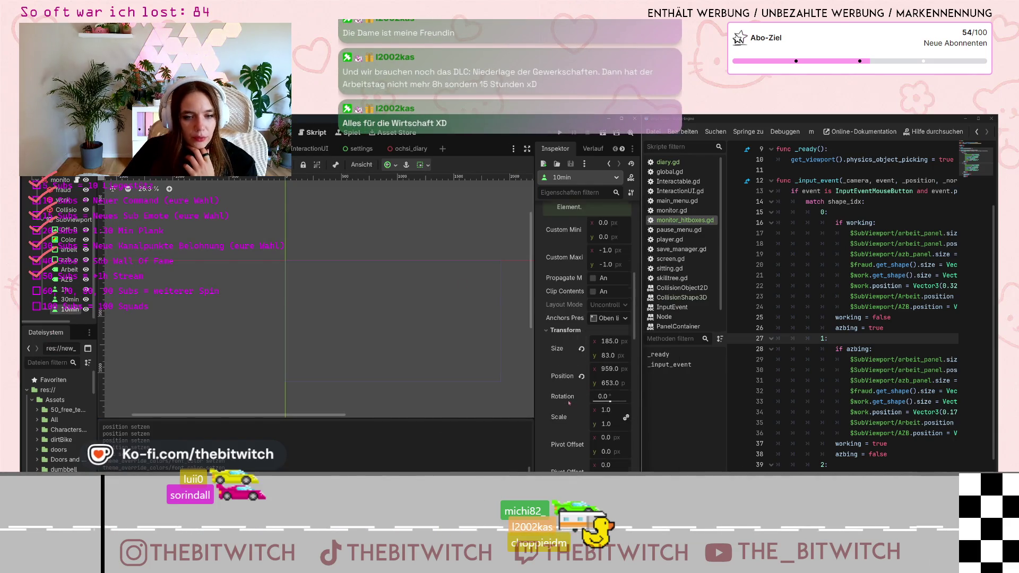
scroll(570, 403, "down", 5)
scroll(546, 428, "down", 3)
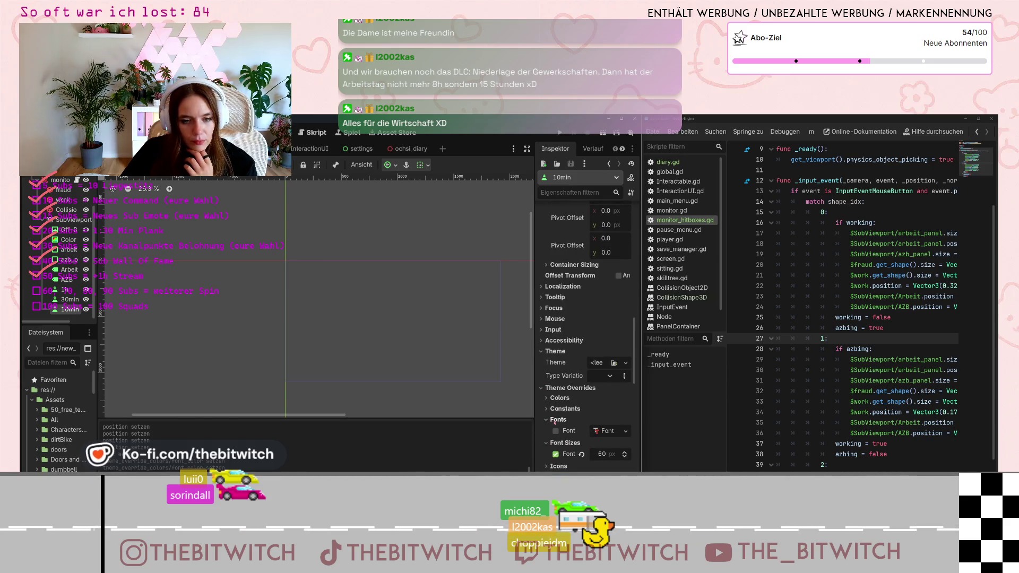
left_click(558, 398)
left_click(555, 410)
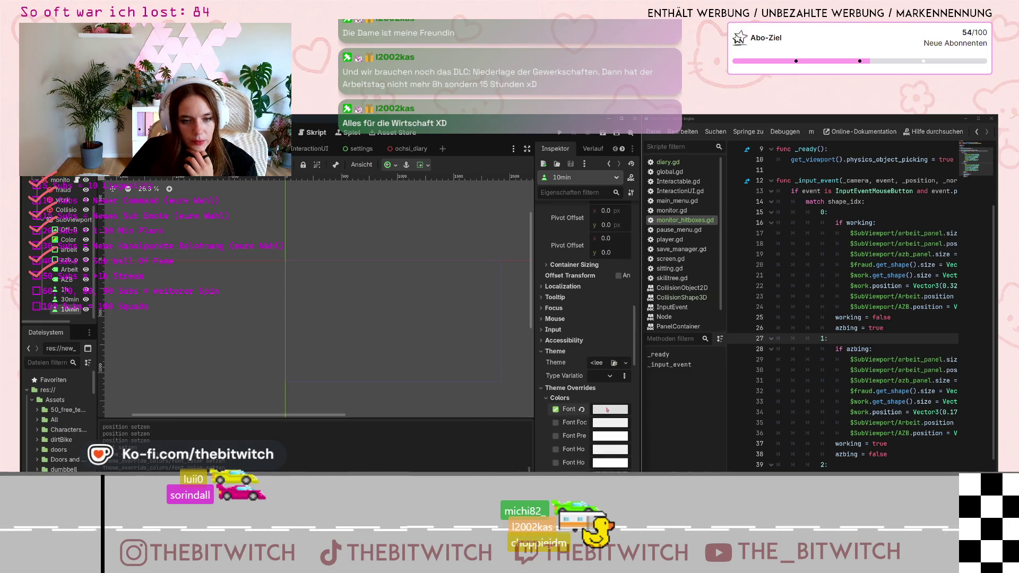
left_click(610, 409)
left_click_drag(668, 148, 667, 138)
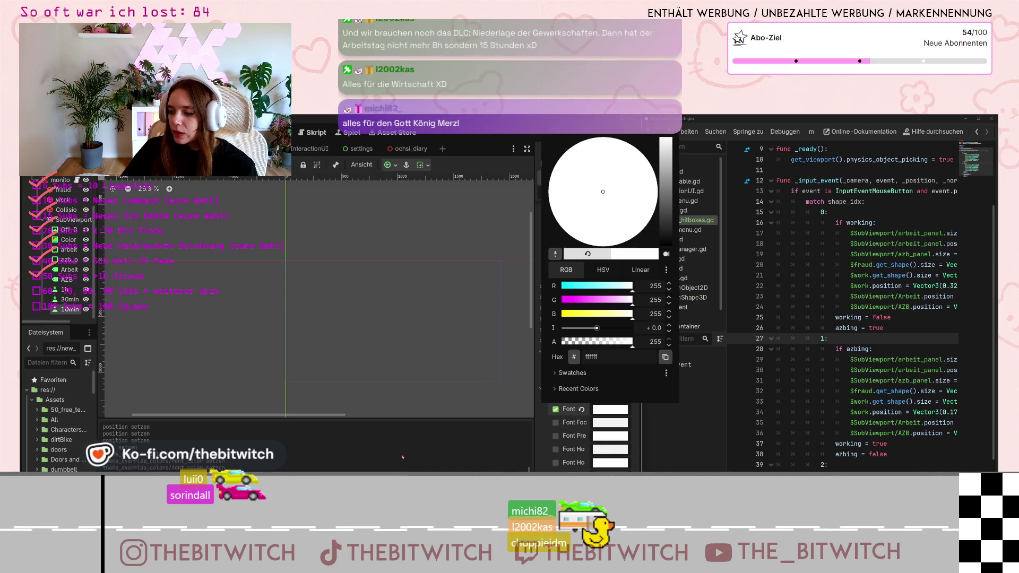
left_click(403, 457)
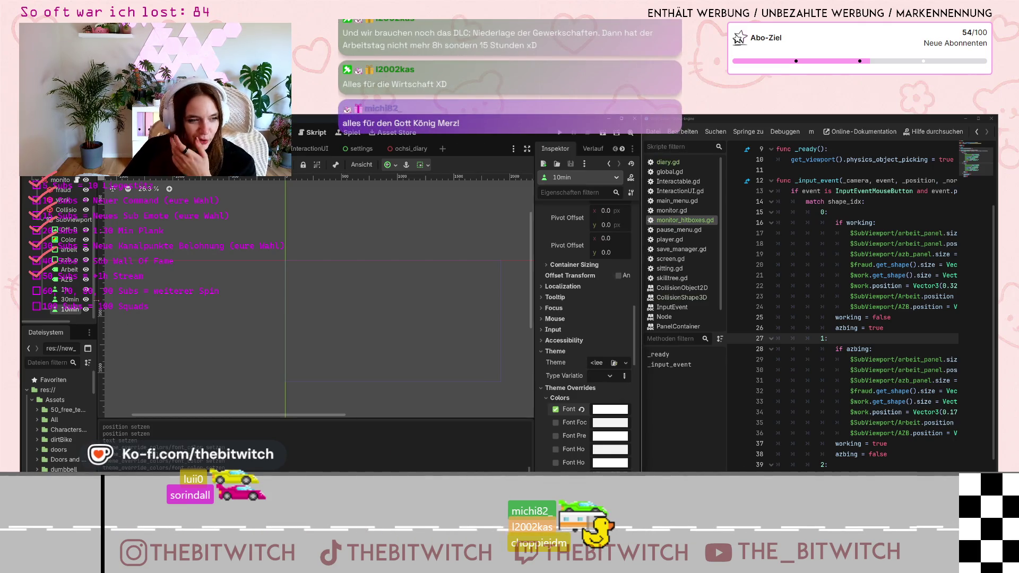
key("ctrl+F2")
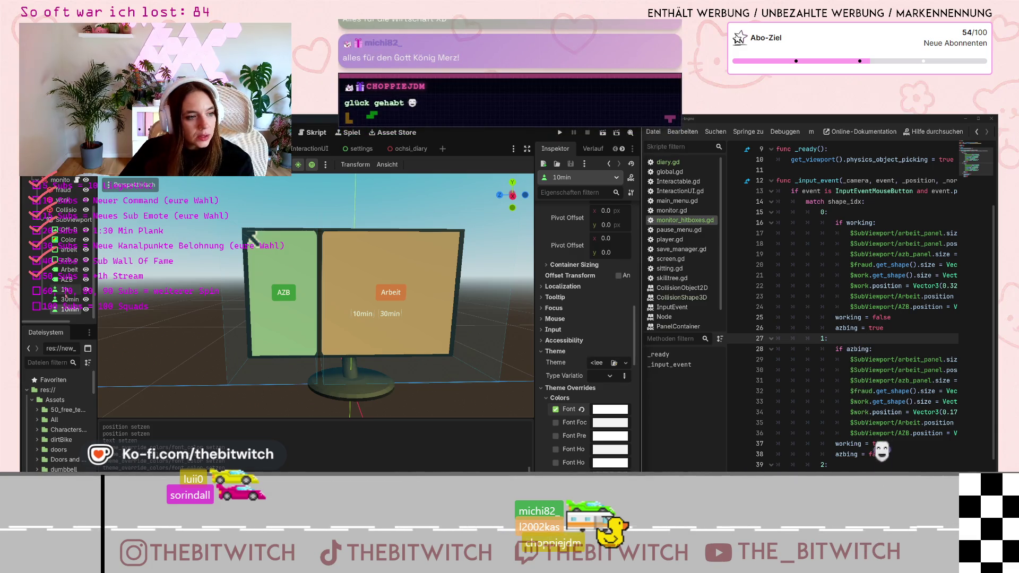
Select the 1h button and set its position to y 653 and x 1277.
left_click(64, 289)
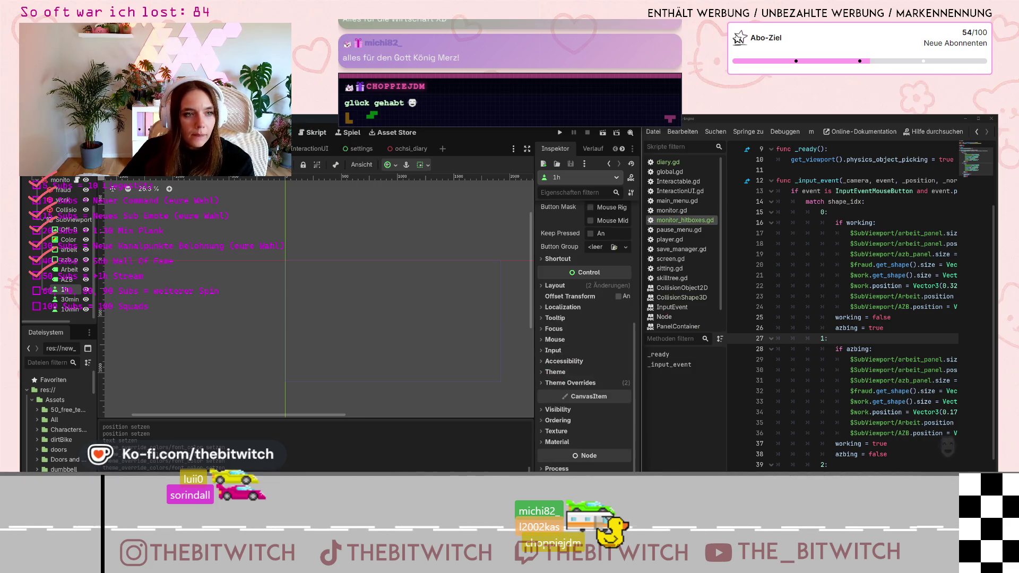
key("ctrl+F2")
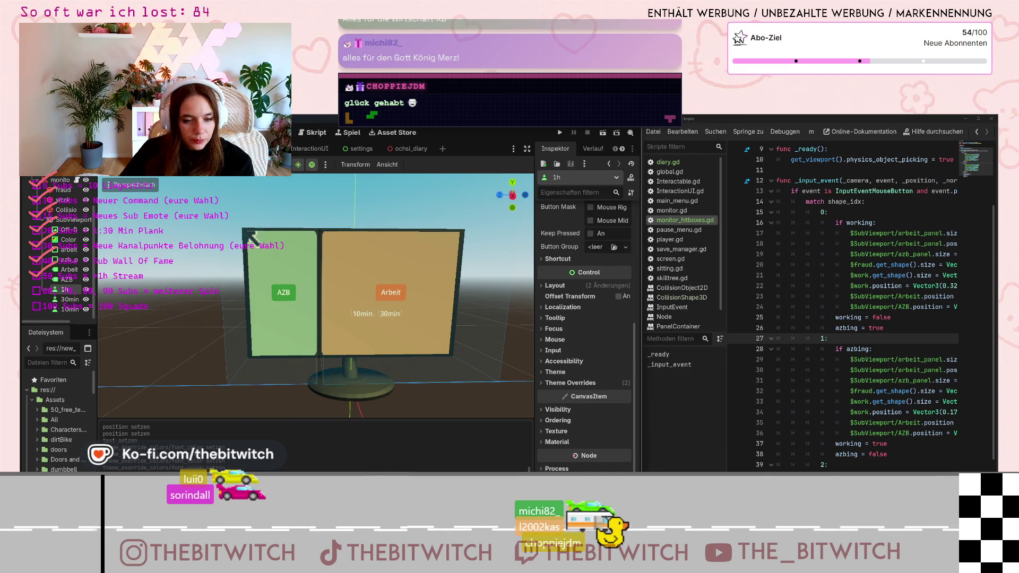
left_click(544, 383)
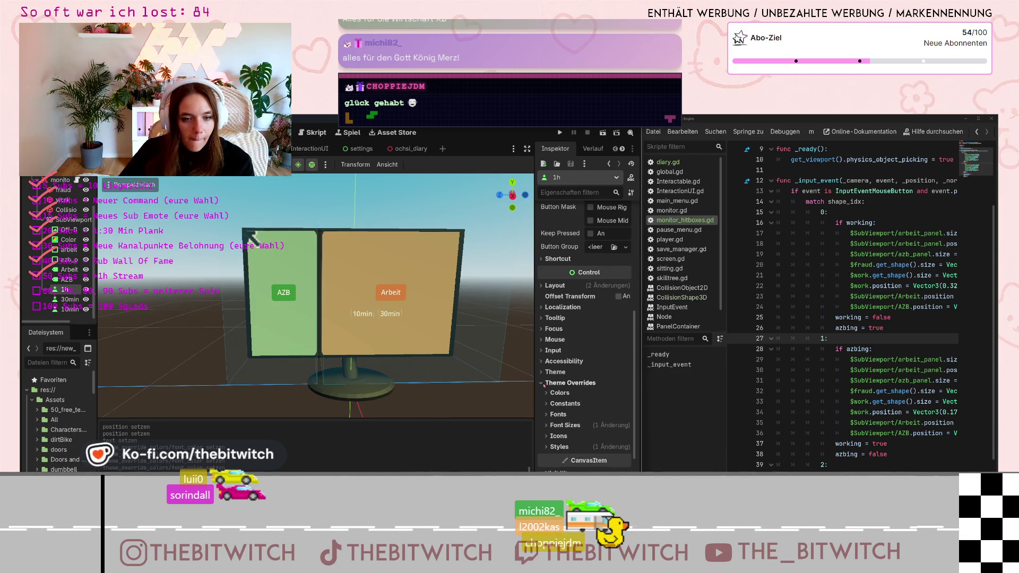
left_click(552, 286)
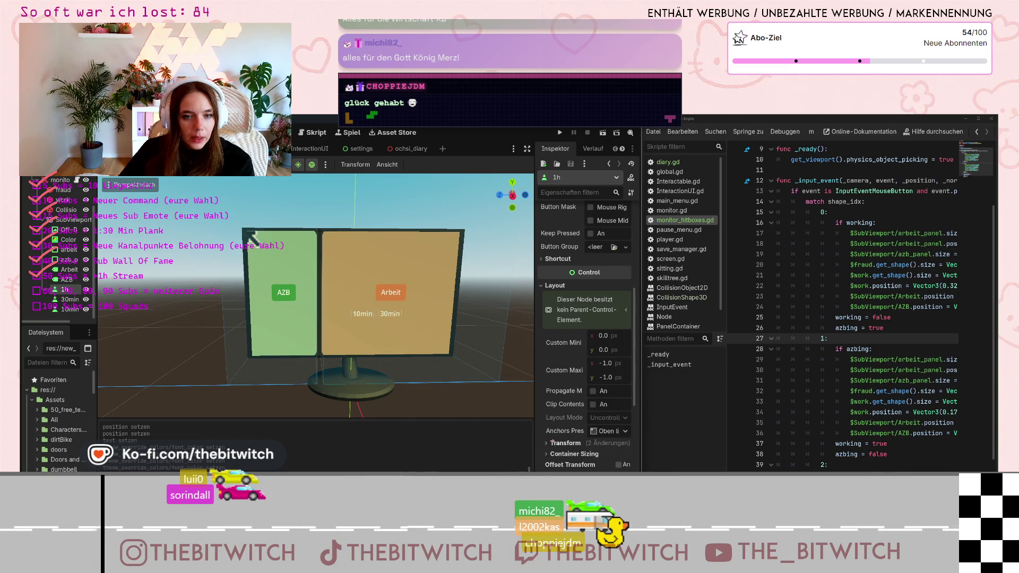
left_click(549, 442)
scroll(584, 444, "down", 3)
left_click_drag(615, 421, 611, 415)
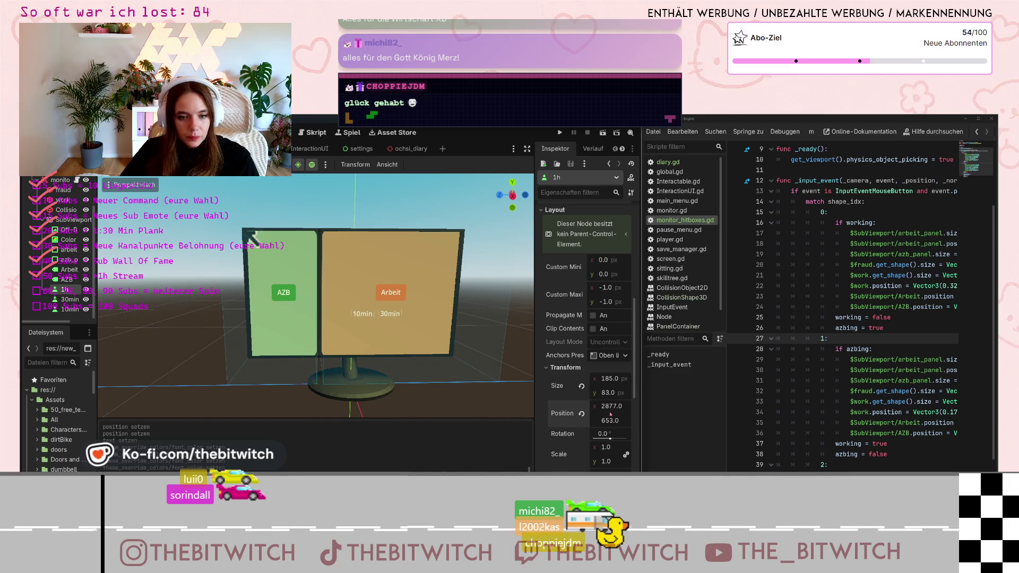
key("Return")
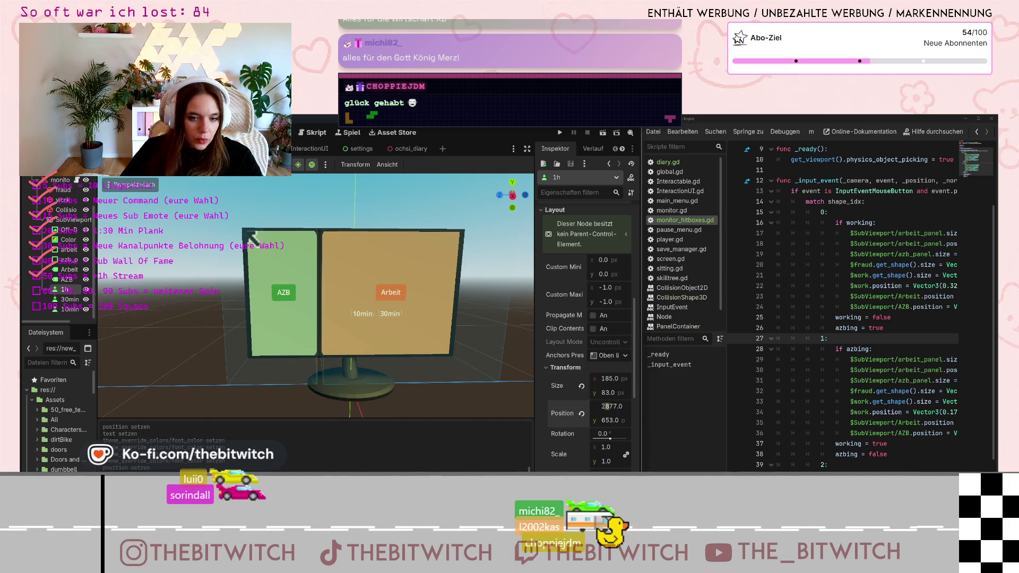
type("1")
key("Return")
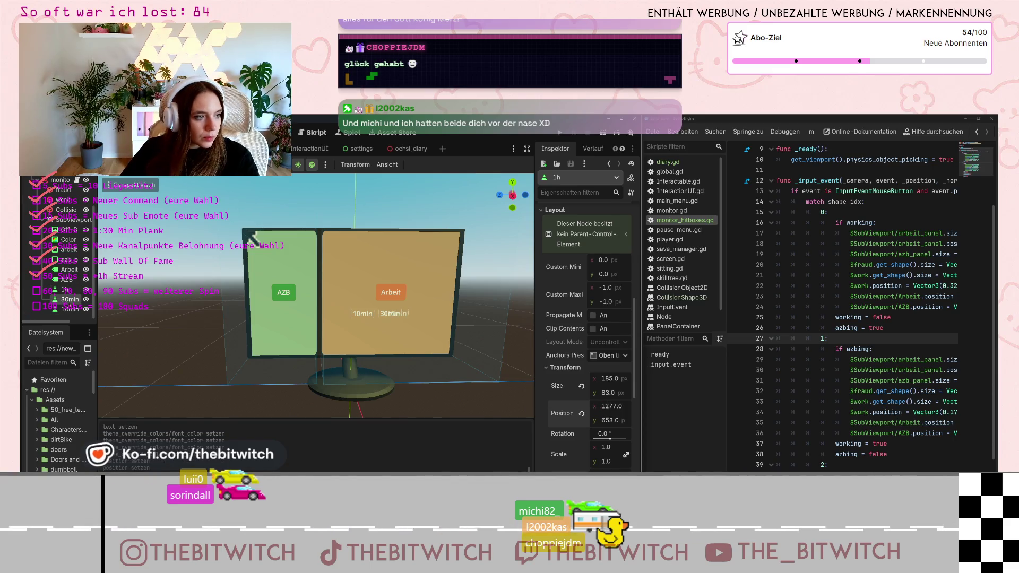
Shift the 1h button's x position to 1470, right of the 30min button.
left_click(69, 299)
left_click(65, 289)
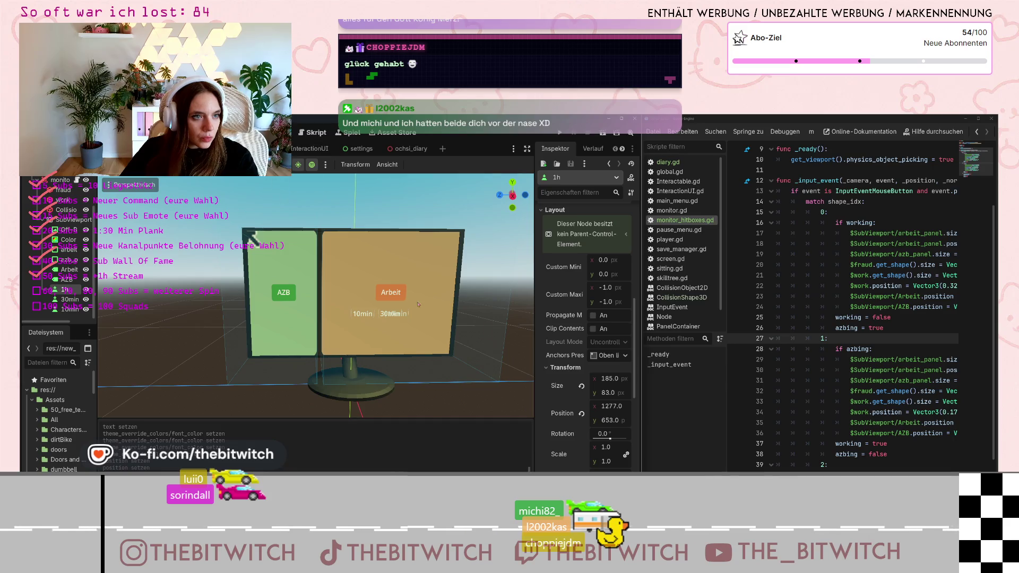
scroll(604, 410, "up", 1)
left_click(602, 406)
scroll(604, 406, "up", 2)
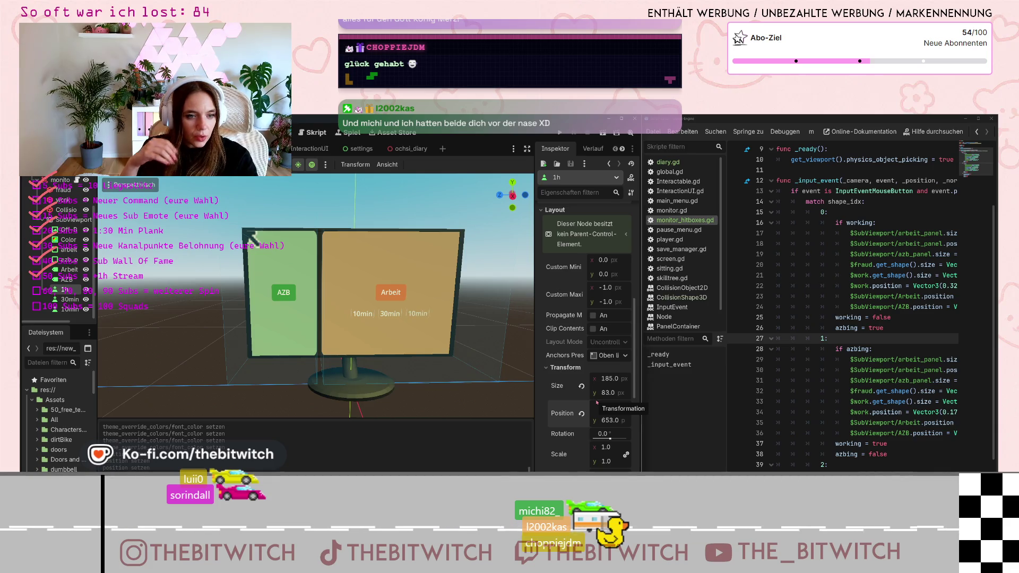
scroll(568, 231, "up", 8)
Replace the button's label with '1h' and enable a Font Color override, opening its picker.
left_click(567, 233)
key("ctrl+a")
type("1h")
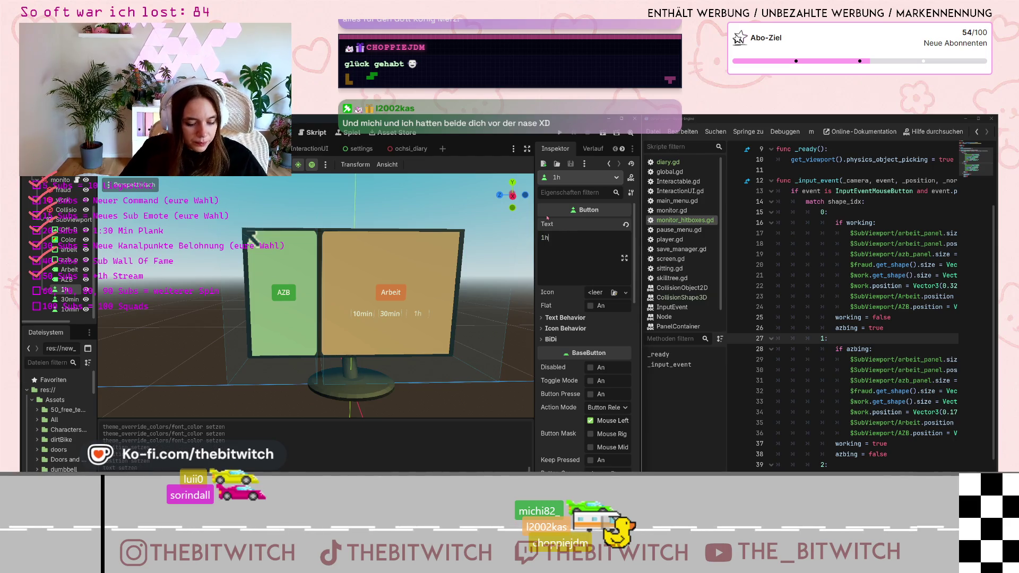
left_click(625, 328)
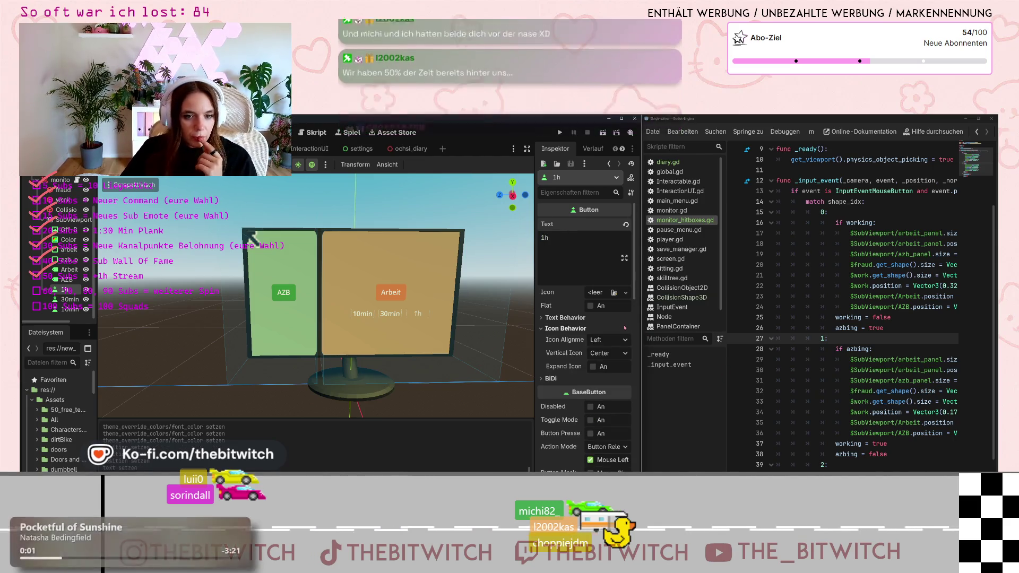
scroll(573, 374, "down", 10)
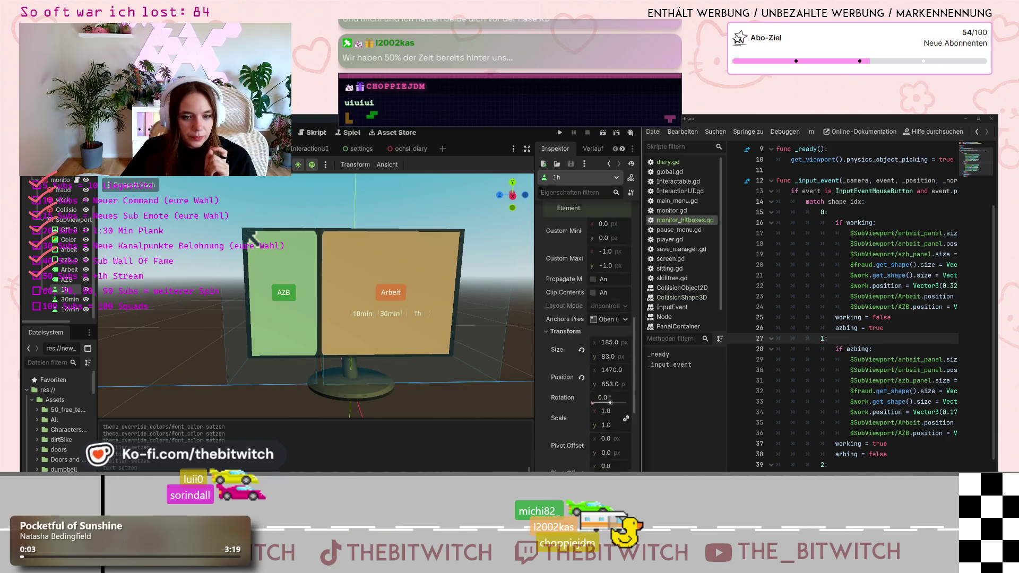
scroll(548, 372, "down", 2)
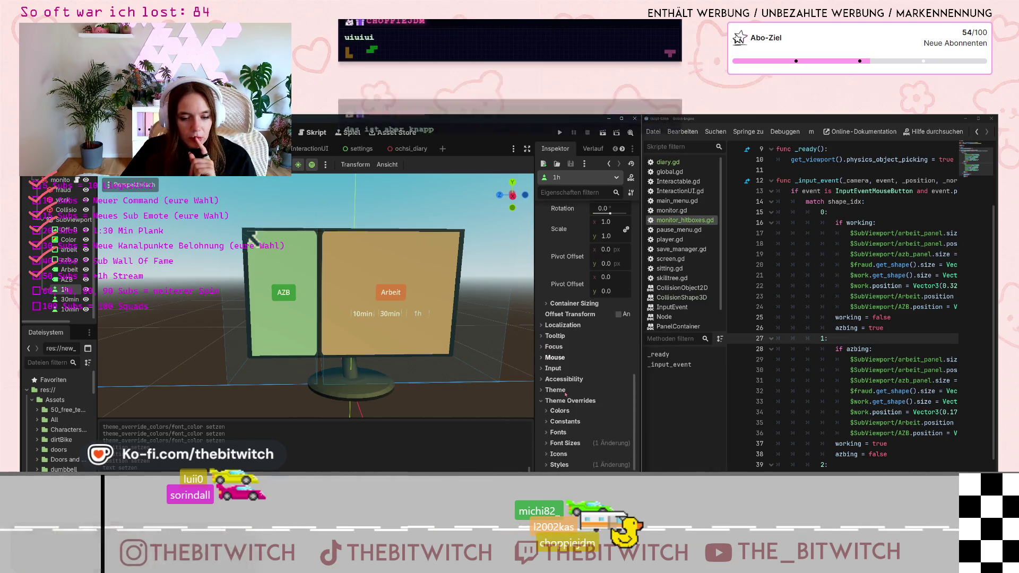
left_click(546, 411)
left_click(556, 422)
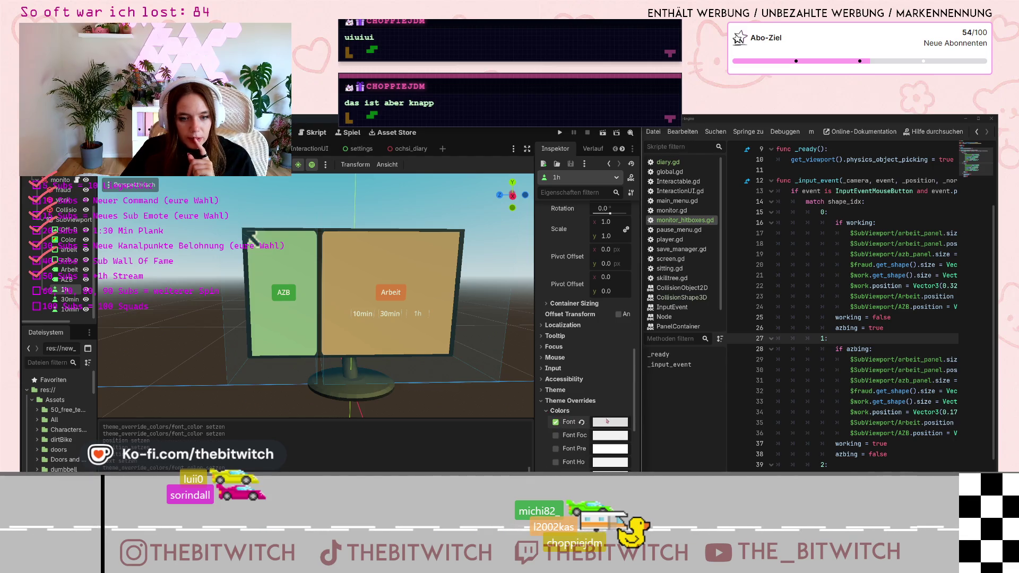
left_click(607, 420)
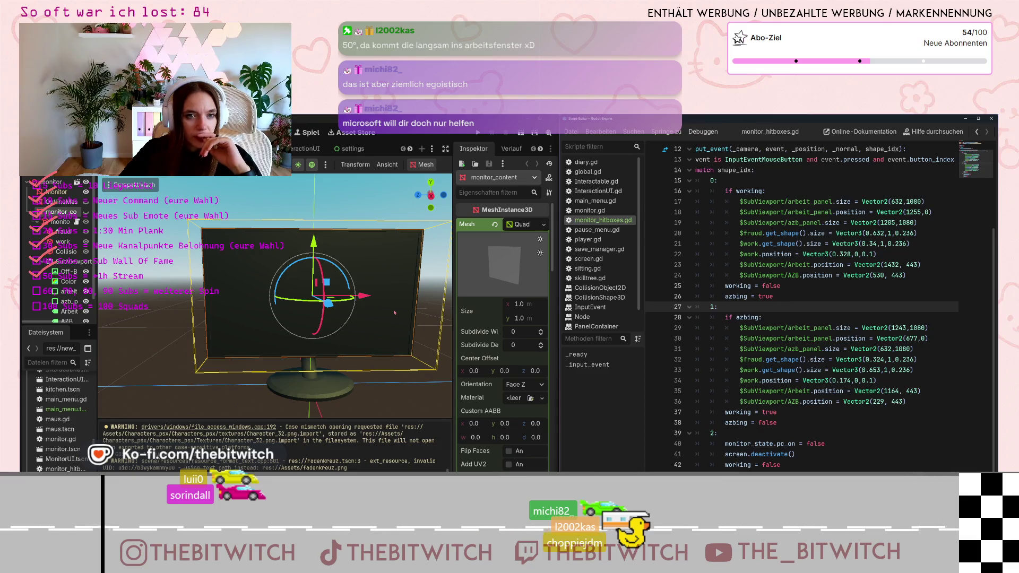
Select the single Button node in the Scene dock and show the monitor in 3D.
scroll(59, 244, "down", 1)
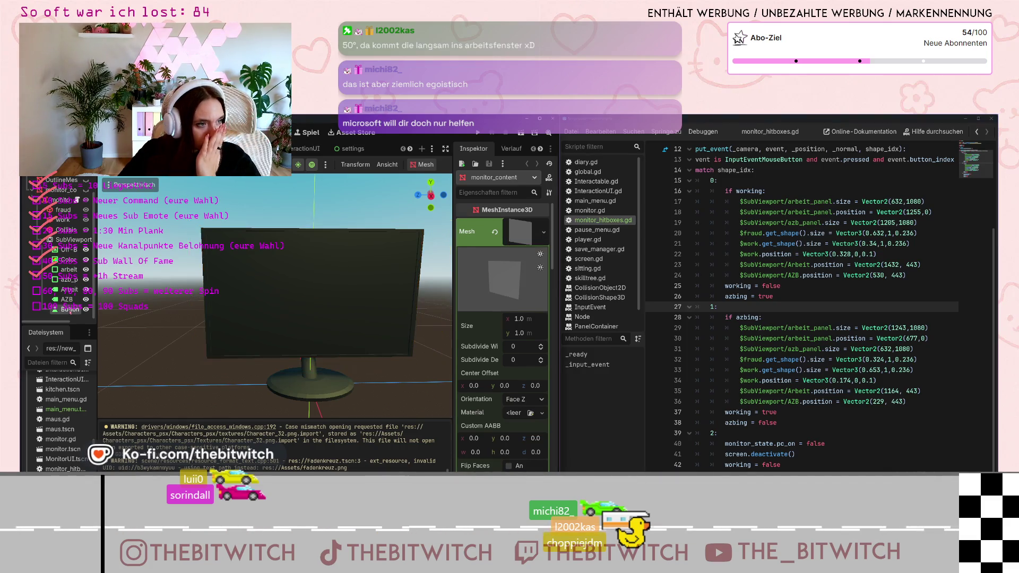
left_click(63, 309)
key("ctrl+F2")
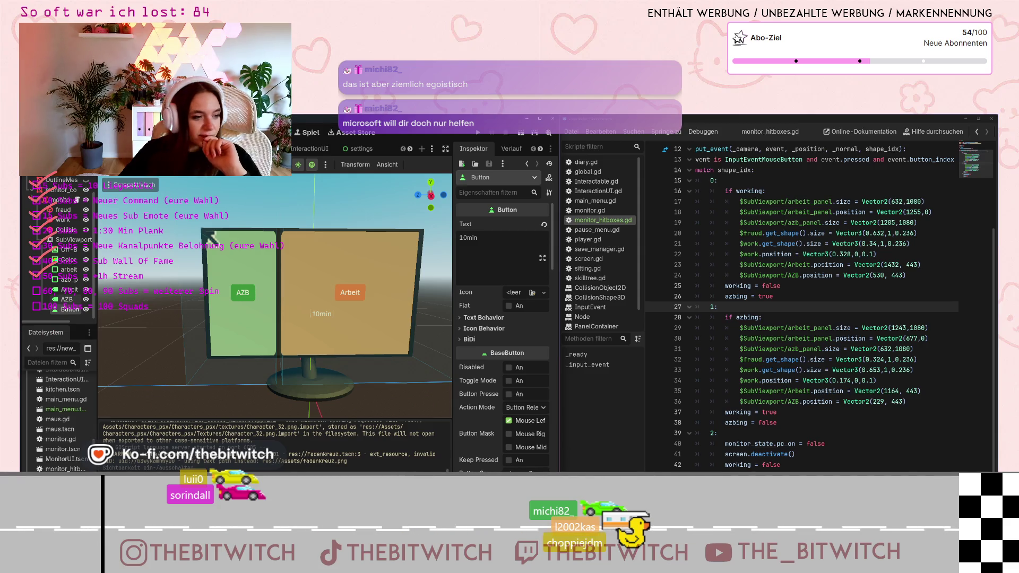
Rename the Button node to 10min.
left_click(69, 308)
key("ctrl+F2")
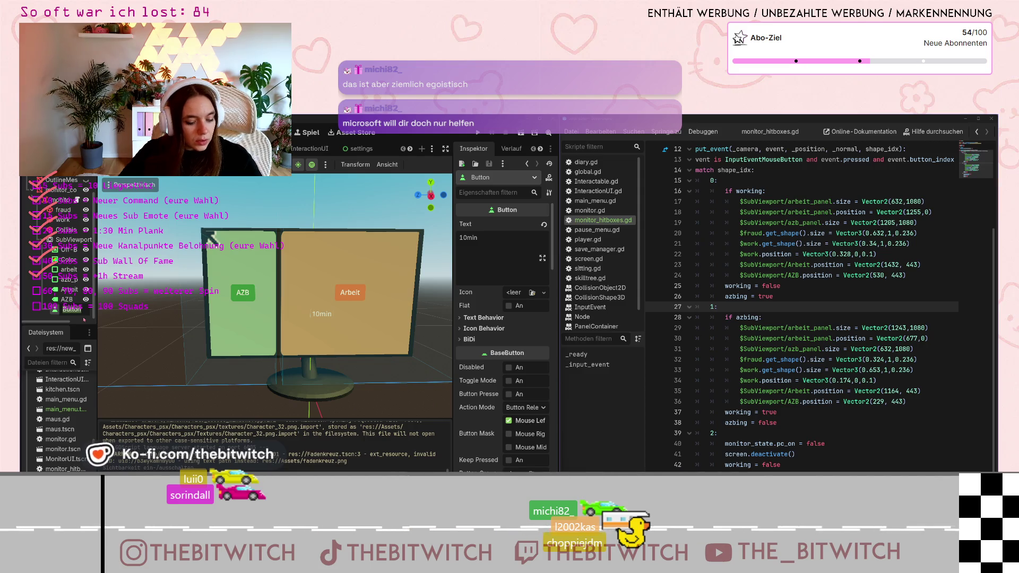
type("10min")
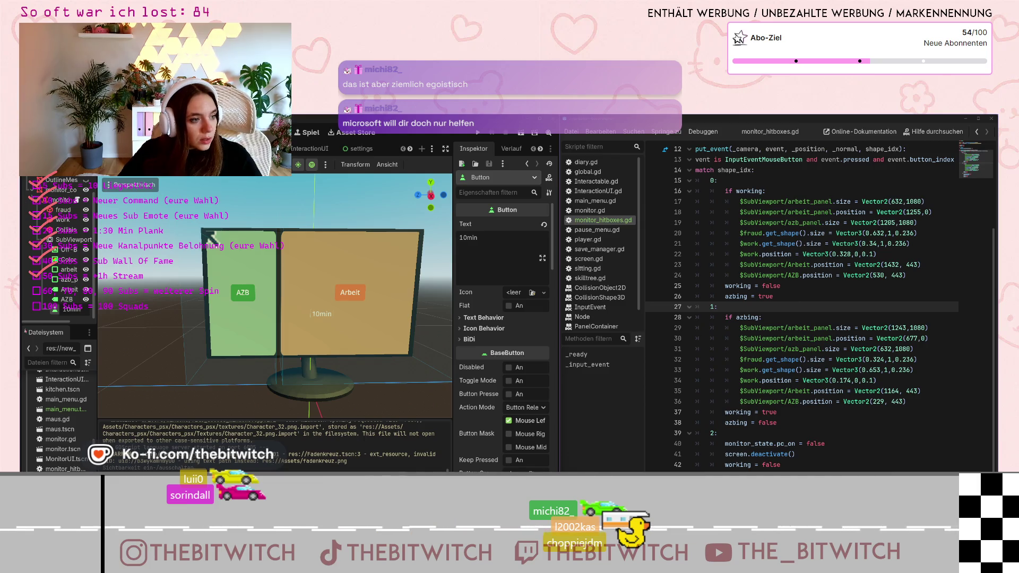
key("Return")
Duplicate the 10min node twice, naming the copies 30min and 1h.
double_click(66, 309)
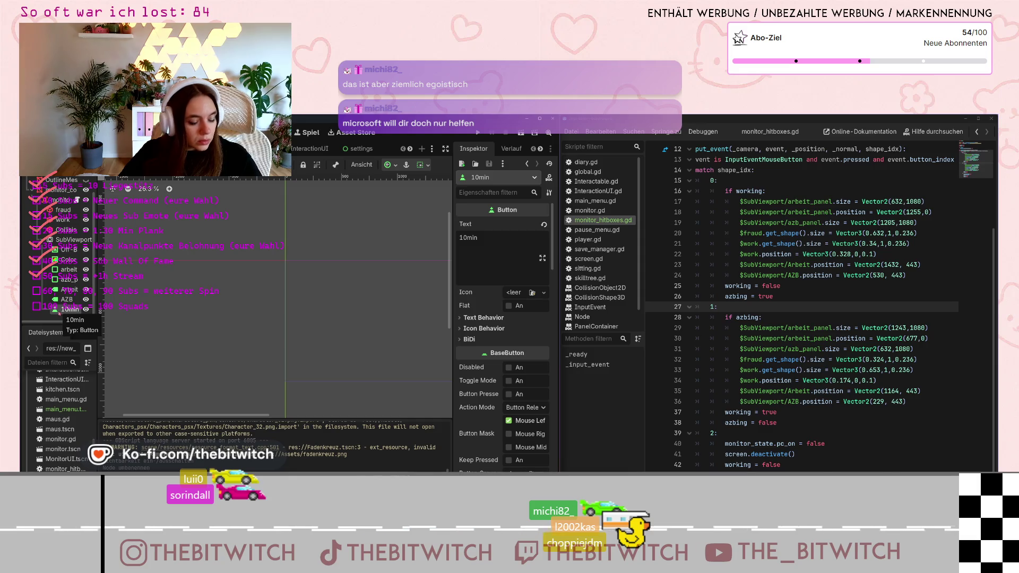
key("ctrl+v")
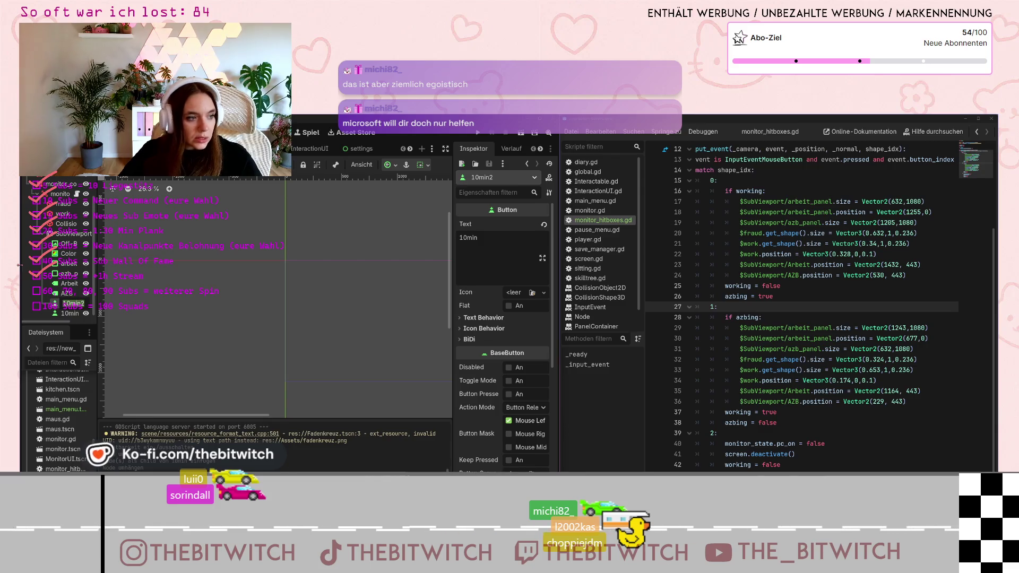
type("30min")
key("Return")
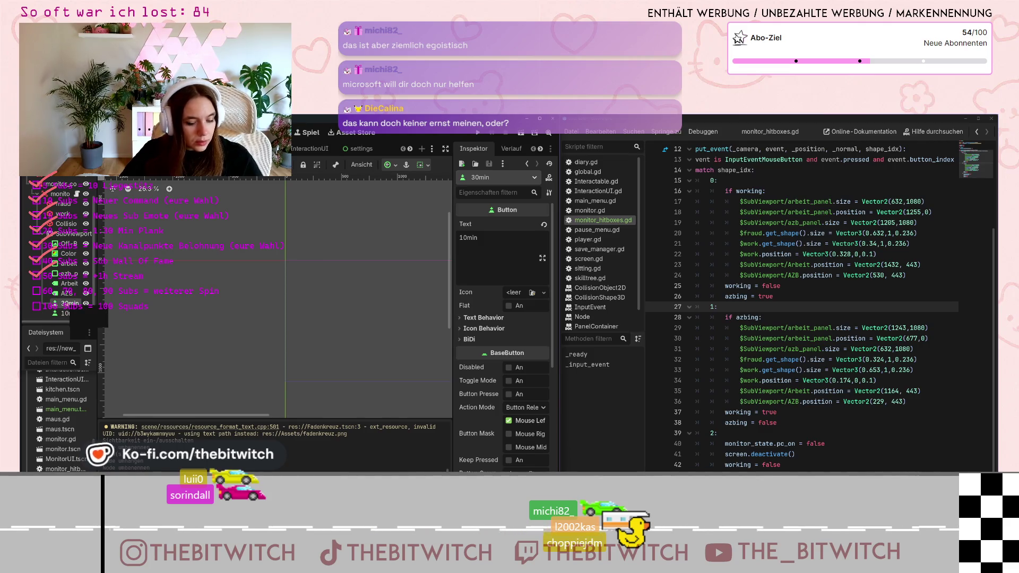
key("ctrl+d")
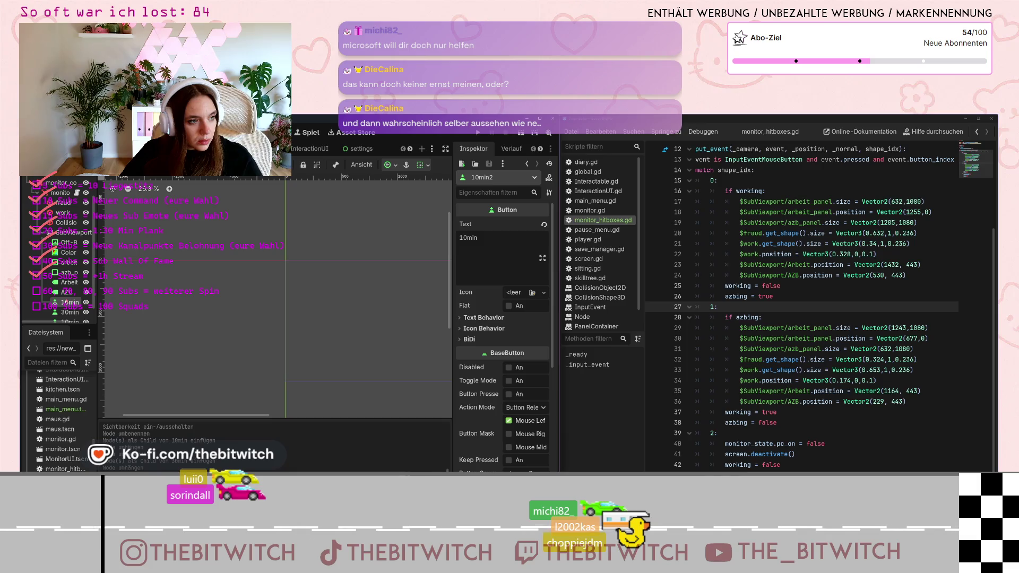
type("1h")
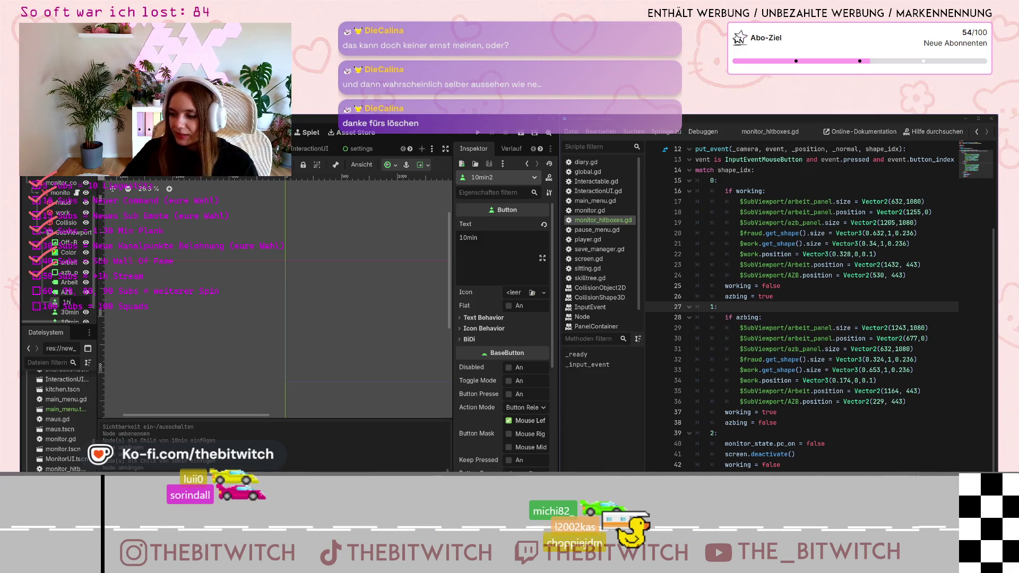
key("Return")
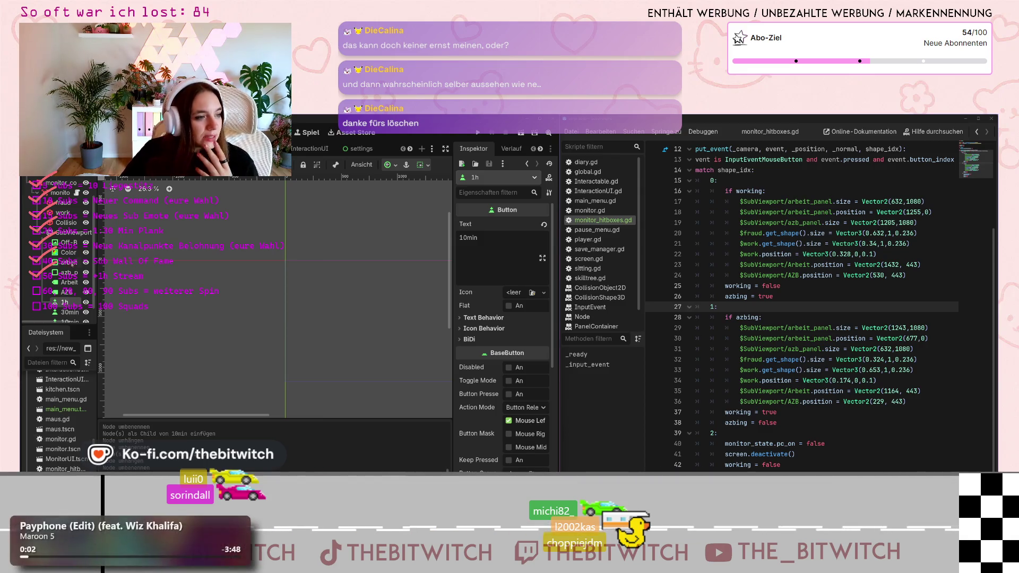
scroll(61, 244, "down", 1)
key("ctrl+F2")
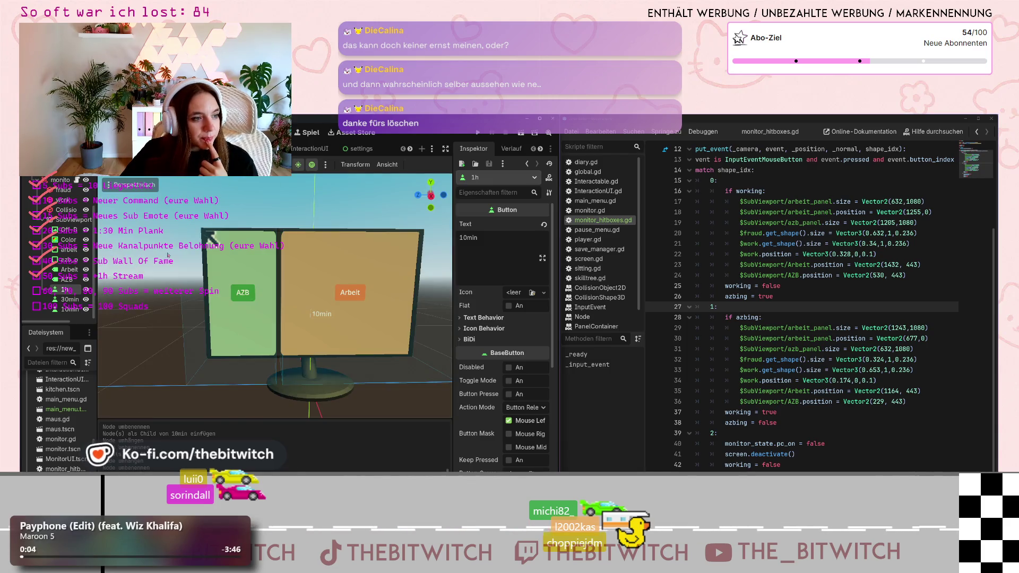
Change the 30min button's label text from 10min to 30min.
left_click(69, 299)
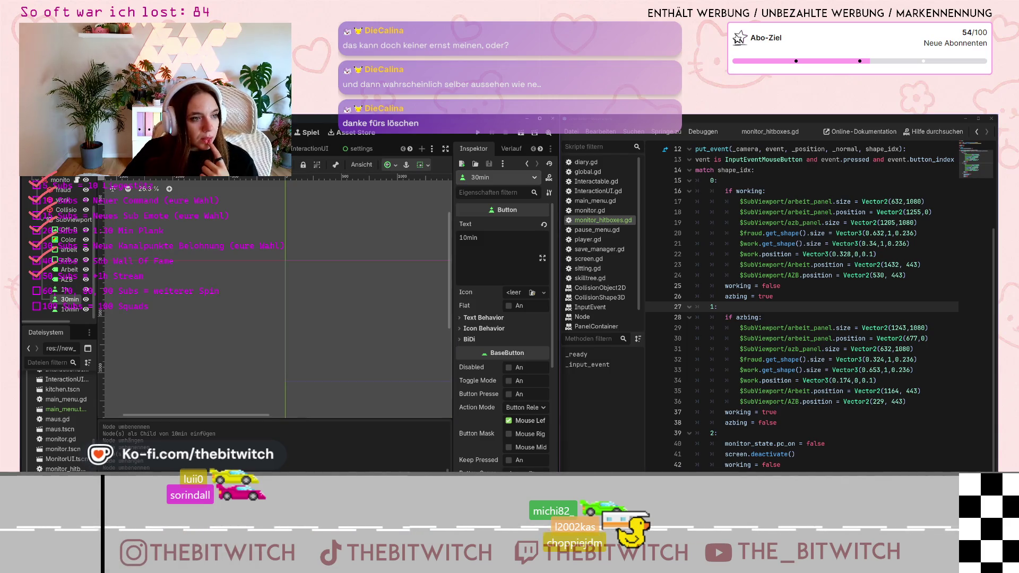
key("ctrl+F2")
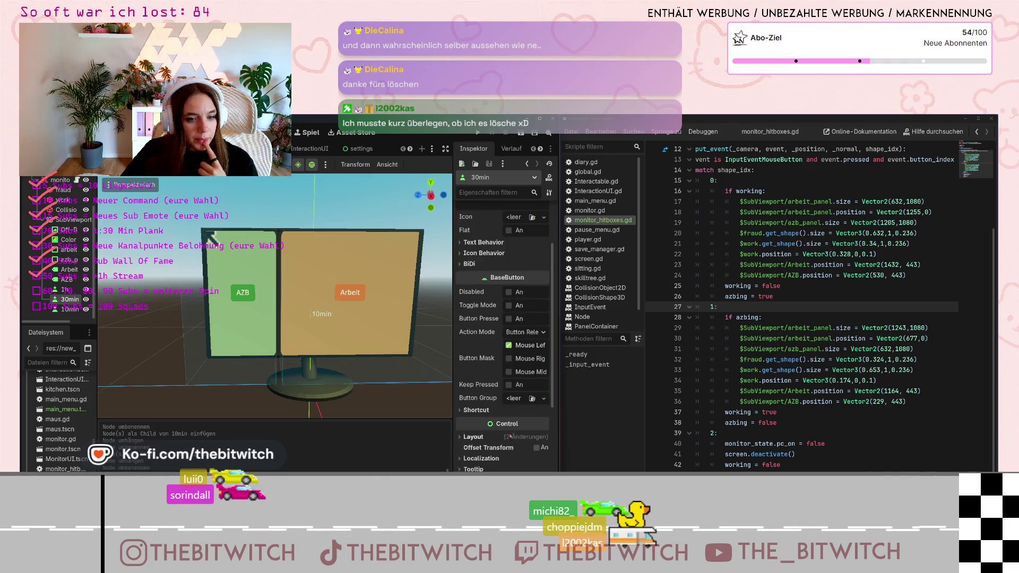
double_click(461, 240)
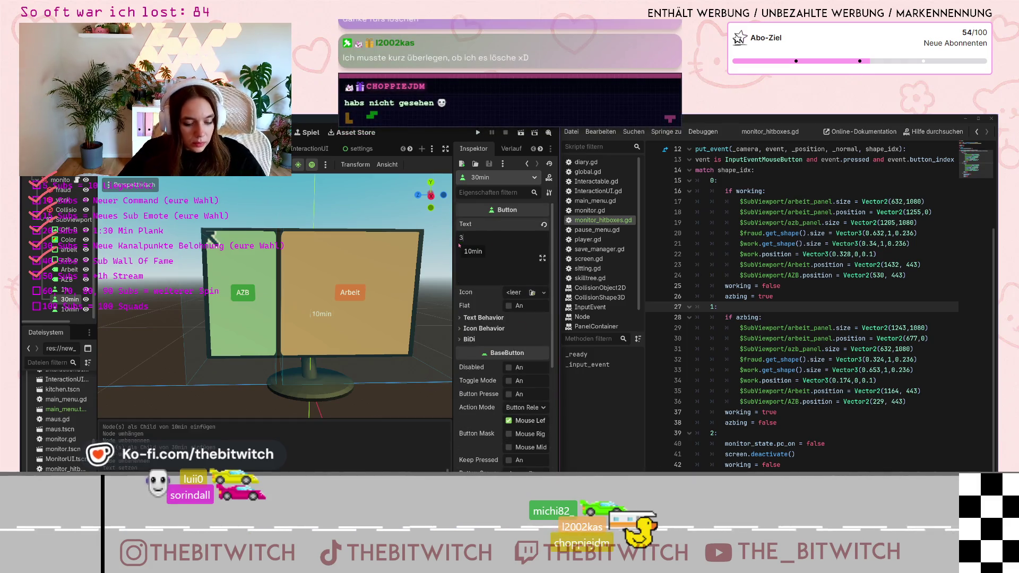
type("30min")
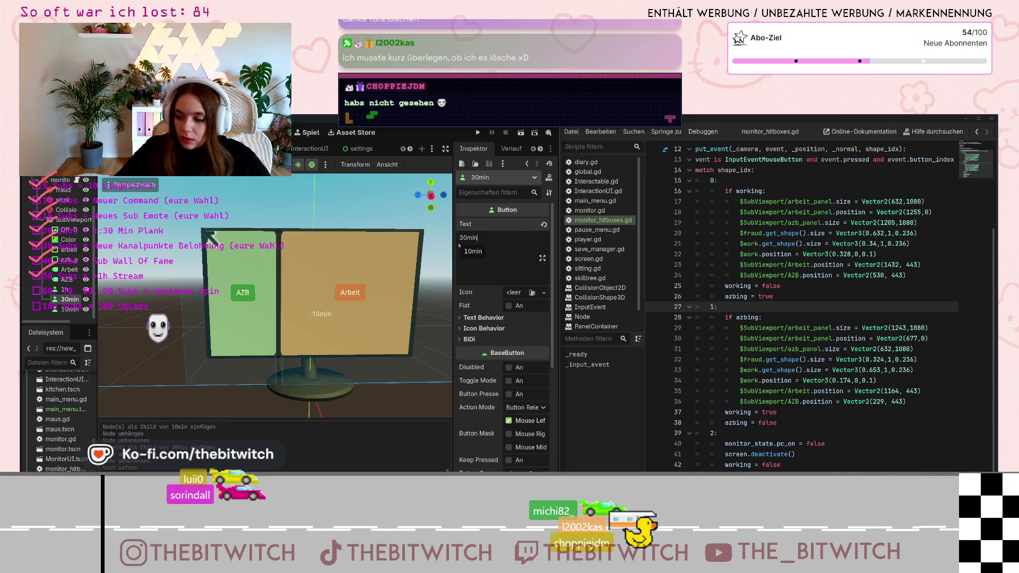
key("Delete")
key("Delete")
key("Delete")
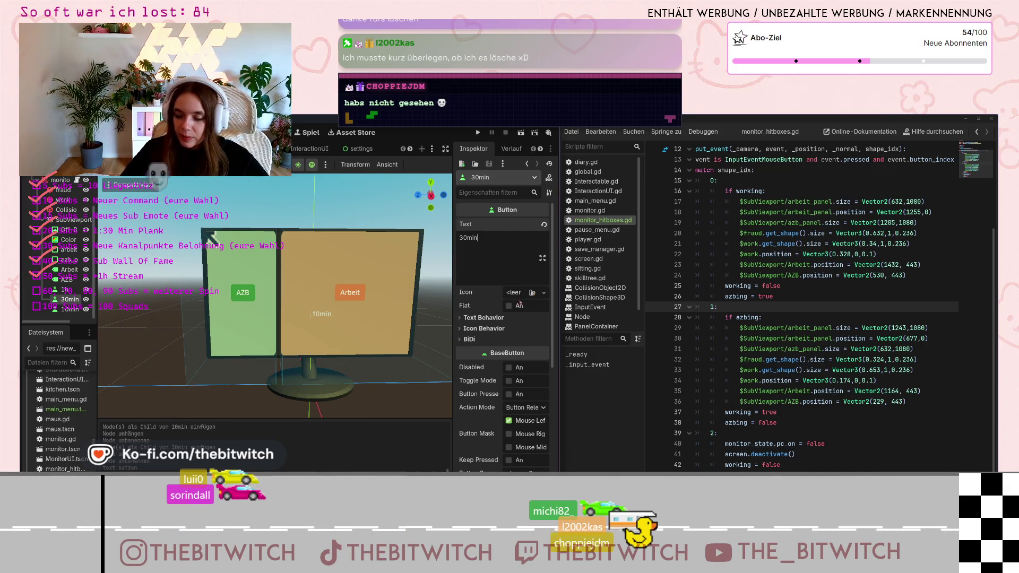
Expand the 30min button's Layout and Transform properties and confirm x position 1218.
scroll(494, 402, "down", 3)
scroll(493, 402, "down", 6)
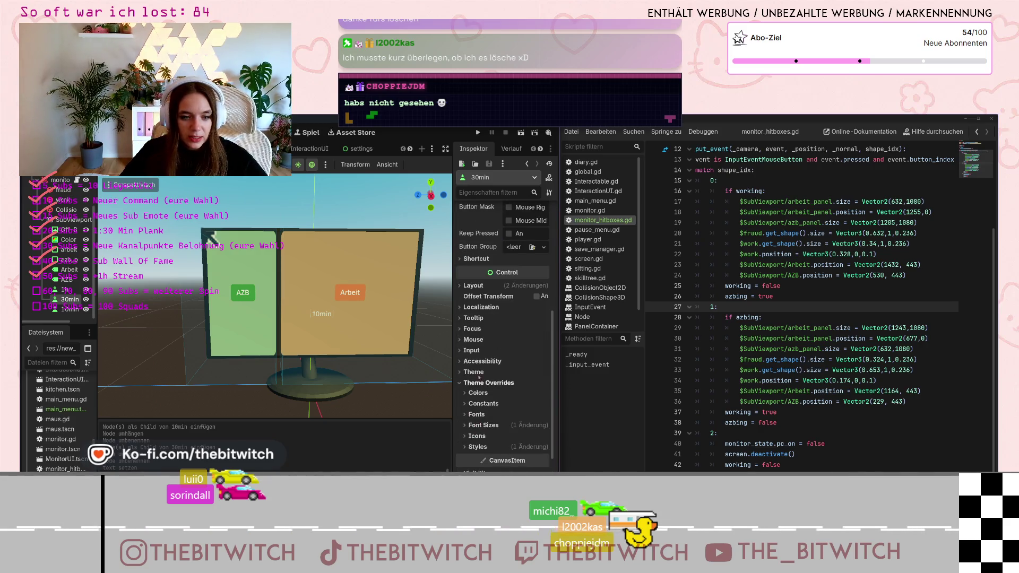
left_click(458, 287)
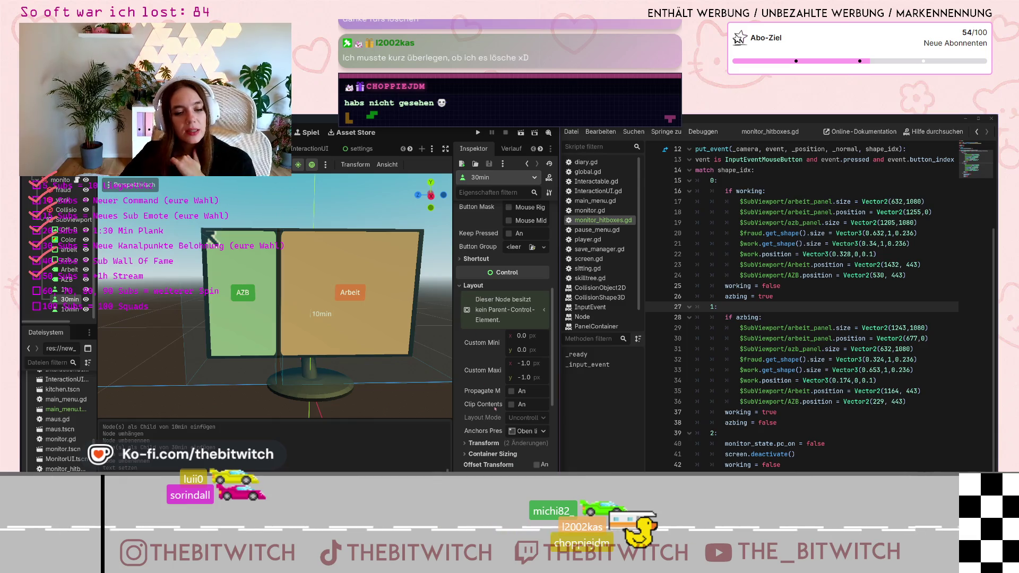
scroll(495, 409, "down", 1)
left_click(495, 410)
scroll(530, 394, "down", 2)
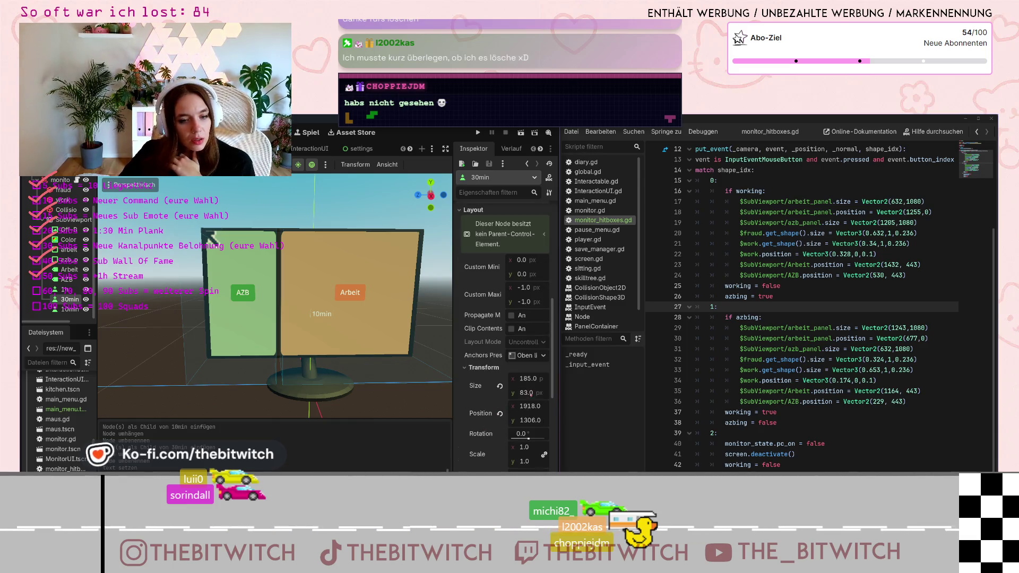
left_click(536, 406)
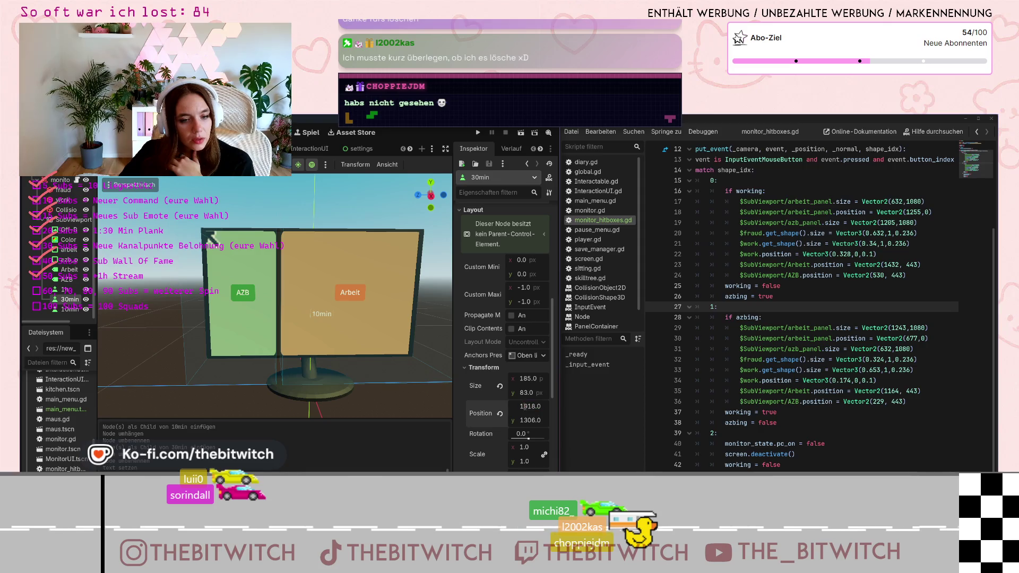
key("Return")
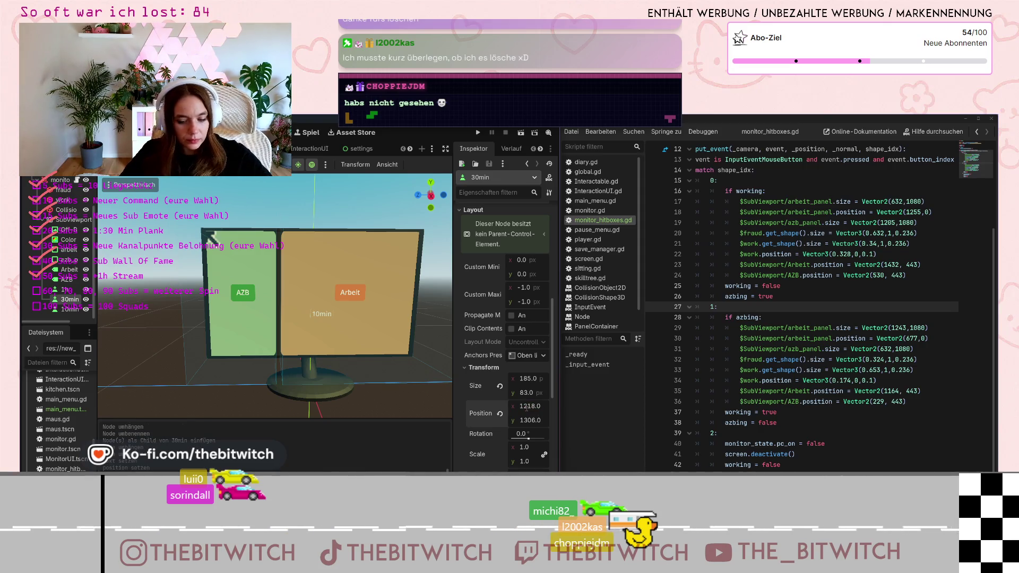
Set the 30min button's vertical position to 653.
left_click_drag(527, 421, 519, 421)
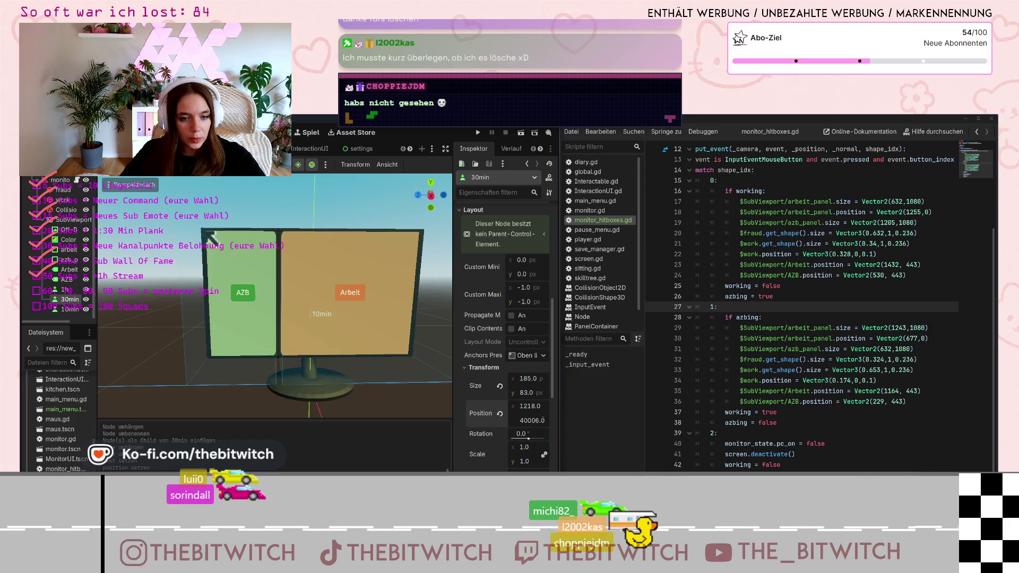
key("Delete")
key("Delete")
key("Return")
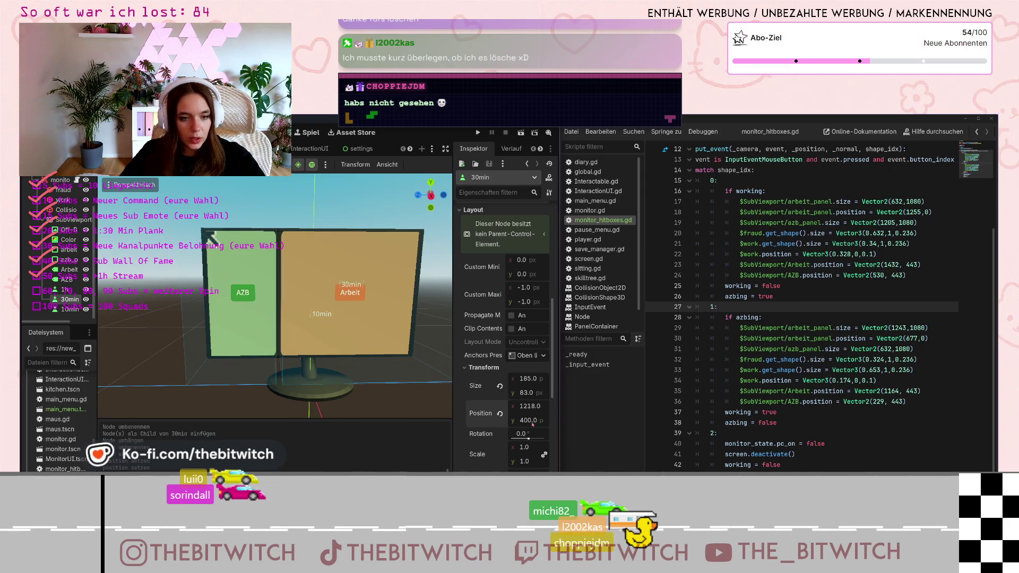
left_click(531, 421)
type("653")
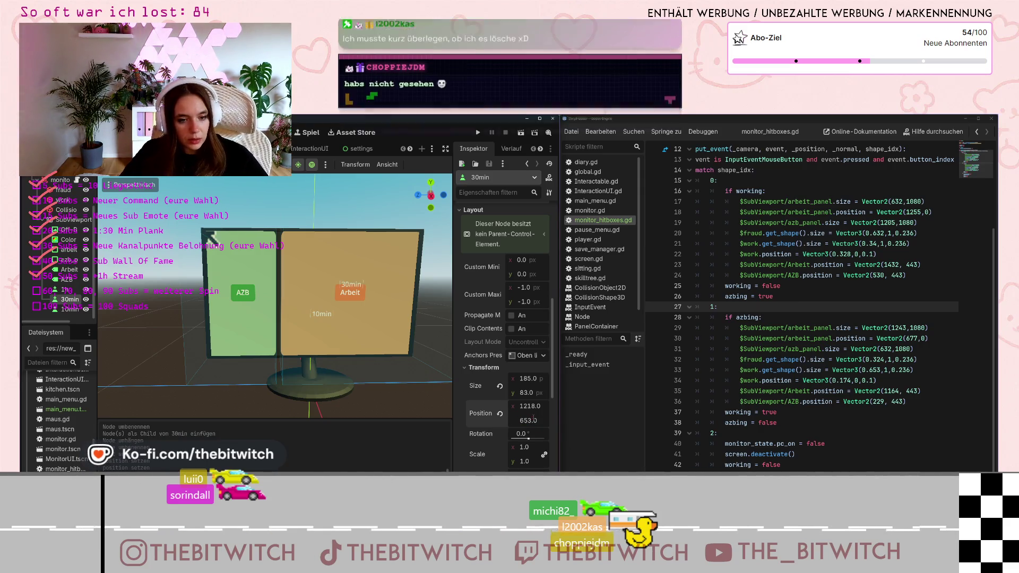
key("Return")
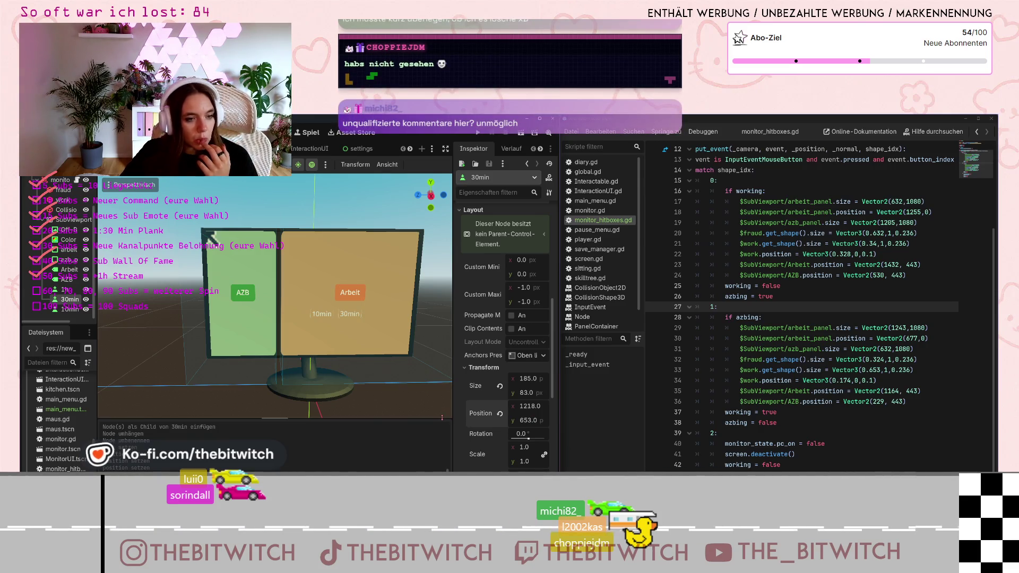
left_click(64, 289)
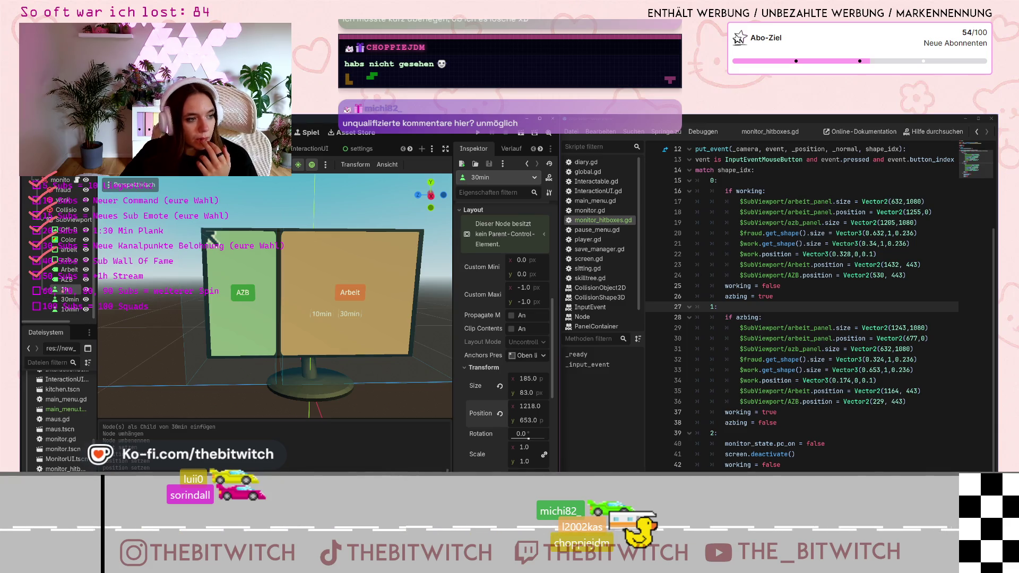
Set the 1h button's Position to y 653 and x 1200.
scroll(488, 237, "down", 5)
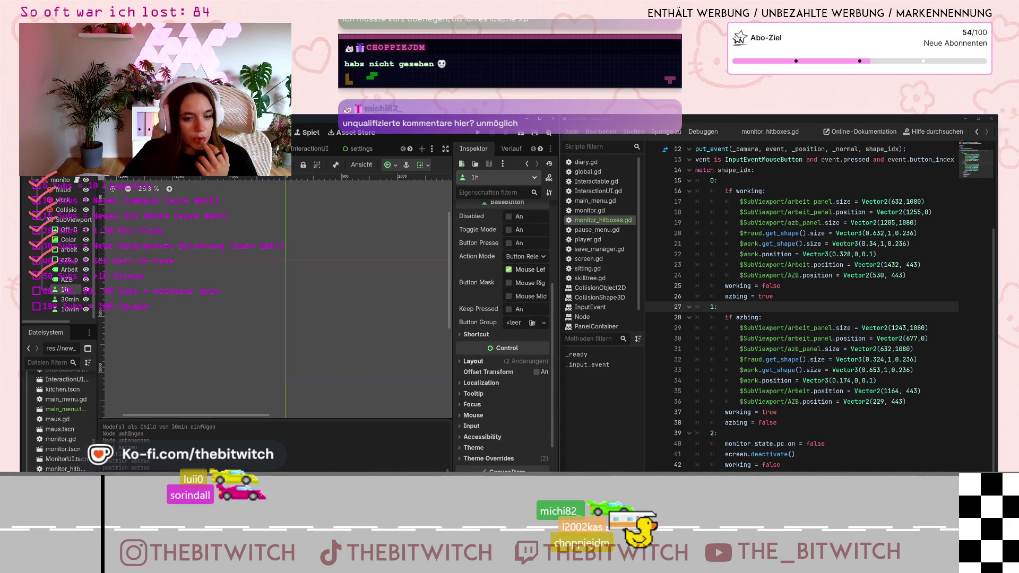
left_click(470, 361)
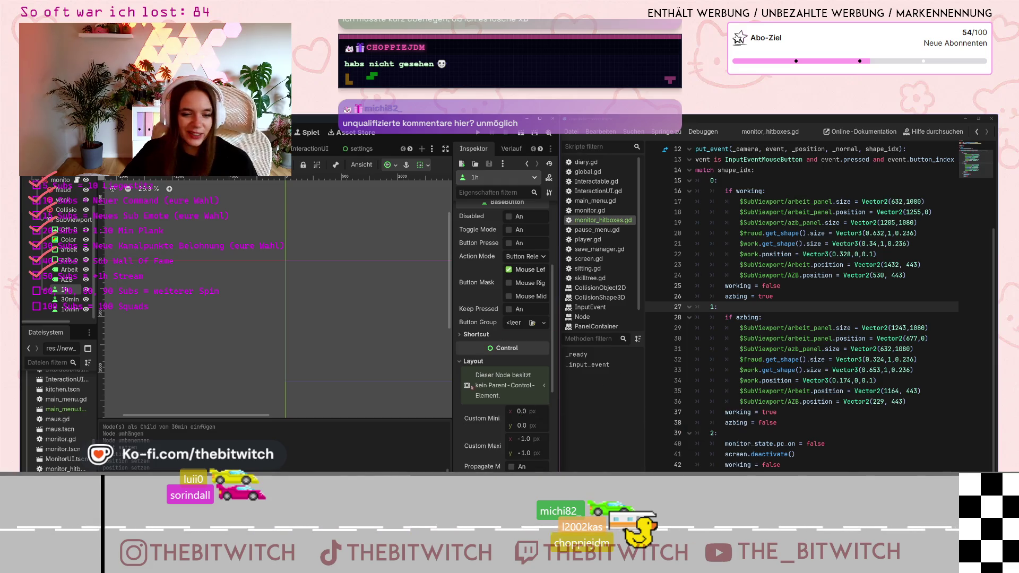
scroll(472, 387, "down", 5)
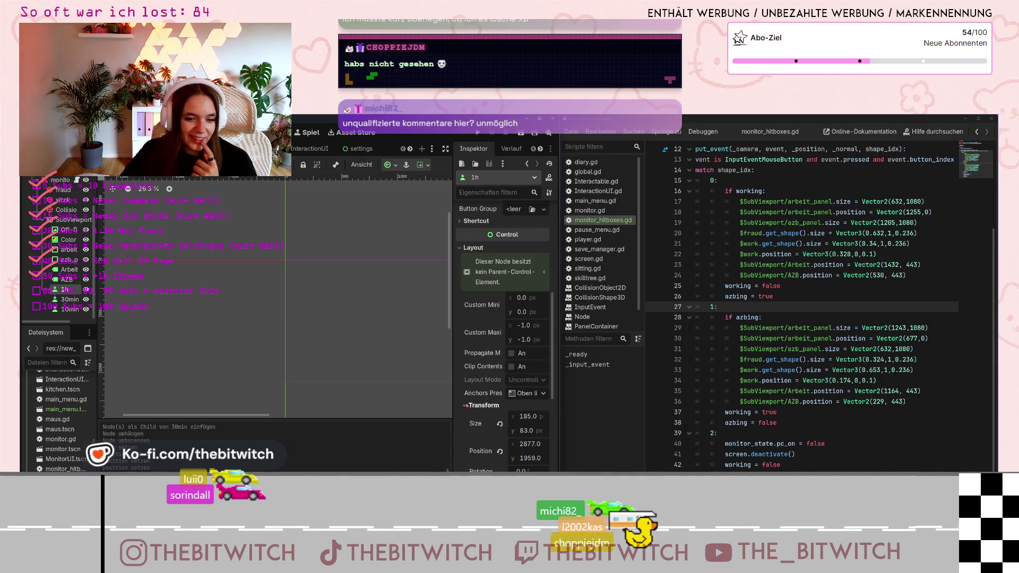
scroll(488, 413, "down", 5)
left_click(530, 344)
type("653")
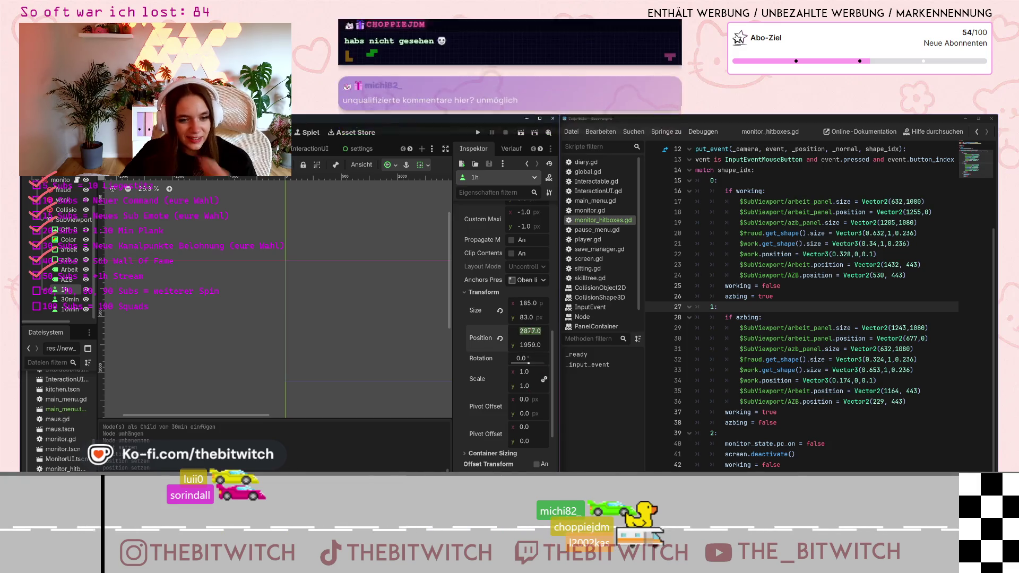
left_click(524, 330)
type("1200")
key("Return")
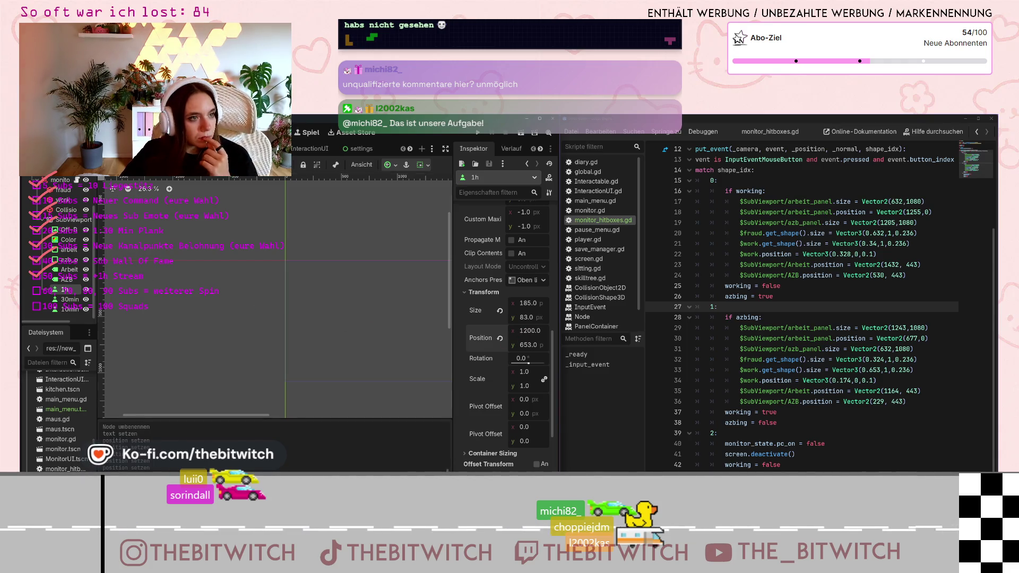
Shift the 1h button right to about x 1473, past the 30min button.
key("ctrl+F2")
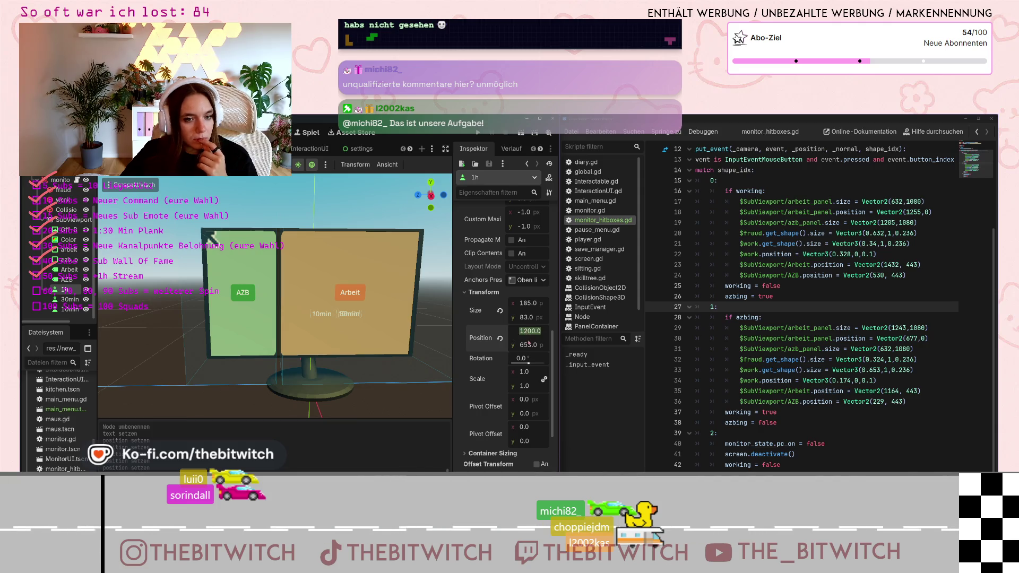
type("1230")
key("Return")
left_click_drag(520, 330, 528, 331)
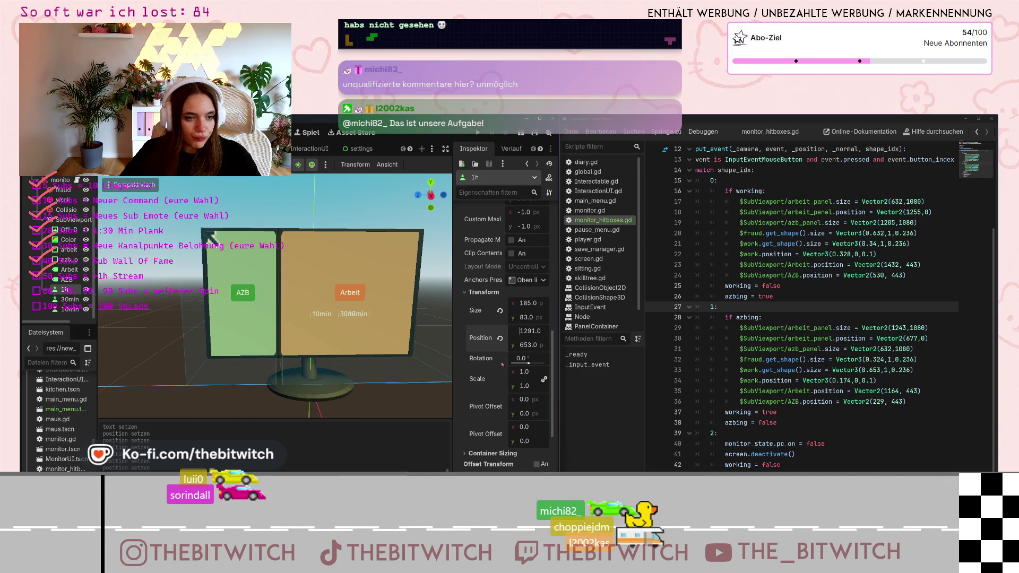
left_click_drag(520, 331, 537, 330)
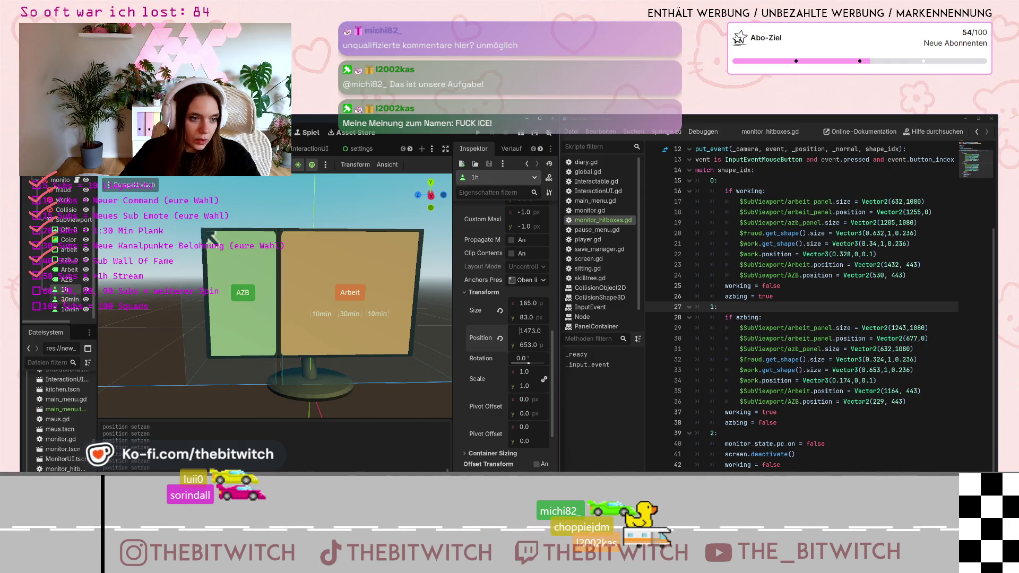
Move the 10min button to Position x 954.
left_click(68, 309)
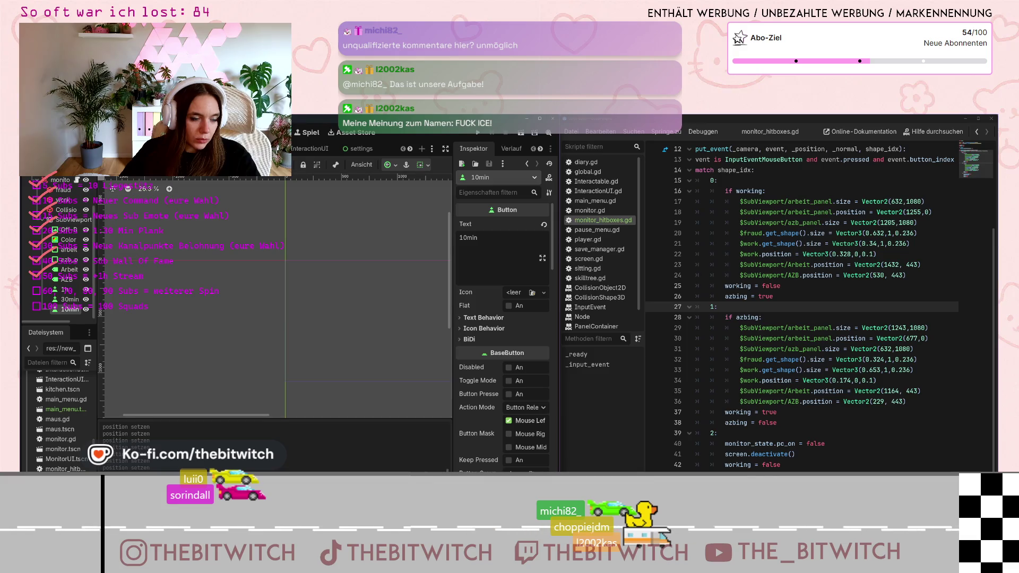
key("ctrl+F2")
scroll(501, 318, "down", 10)
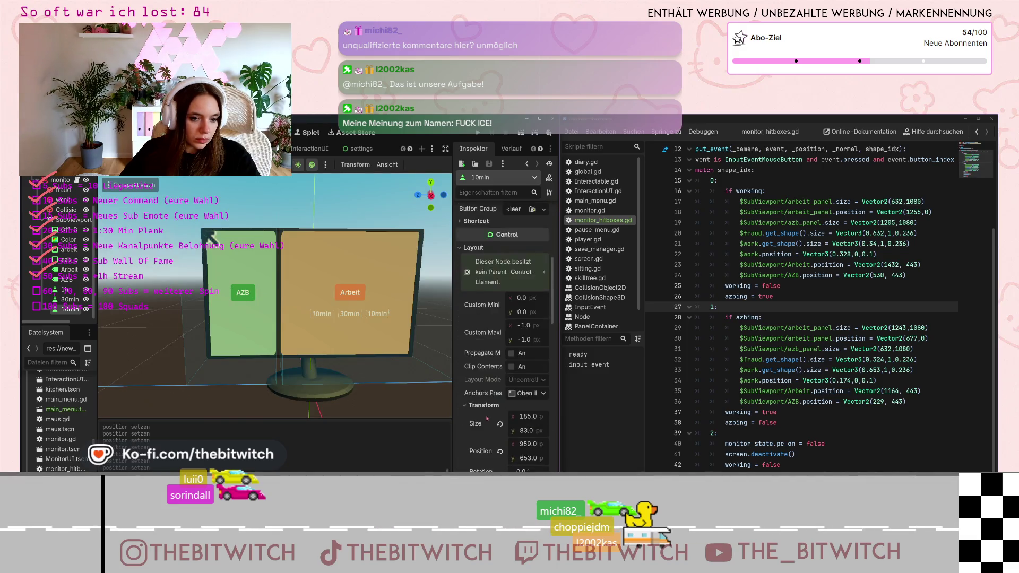
scroll(475, 421, "up", 8)
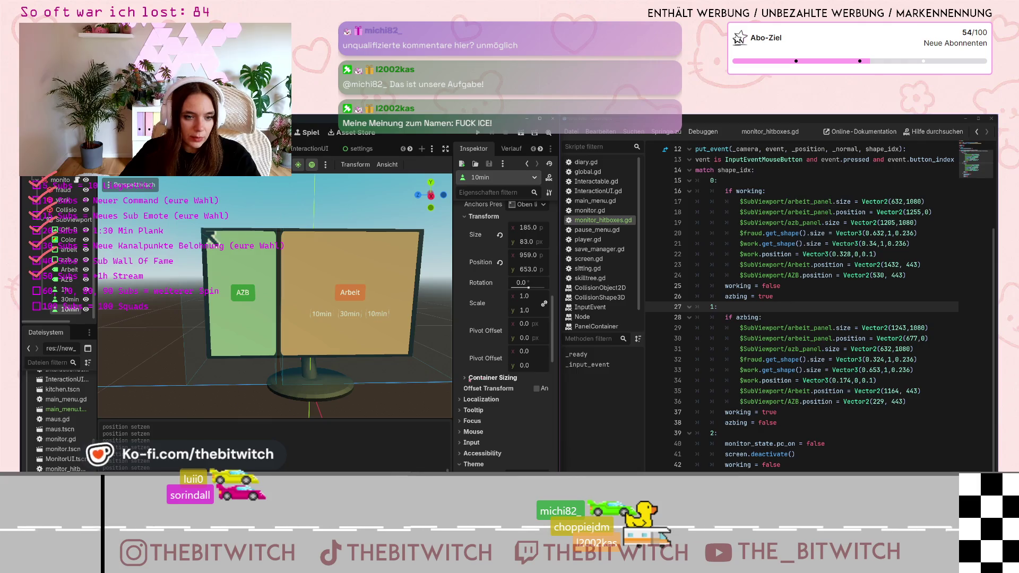
scroll(514, 397, "down", 3)
scroll(496, 414, "down", 3)
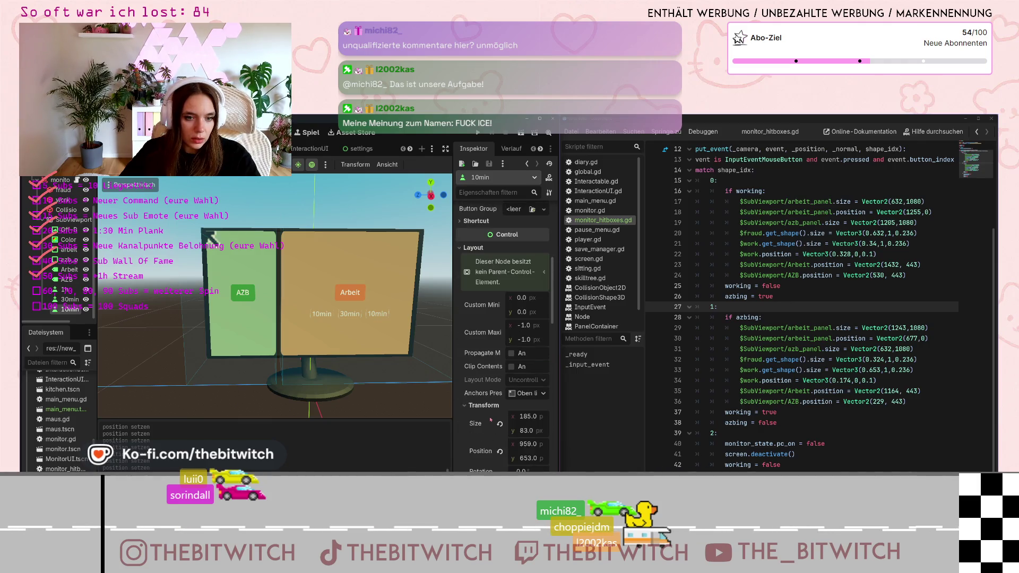
left_click(526, 448)
type("954")
key("Return")
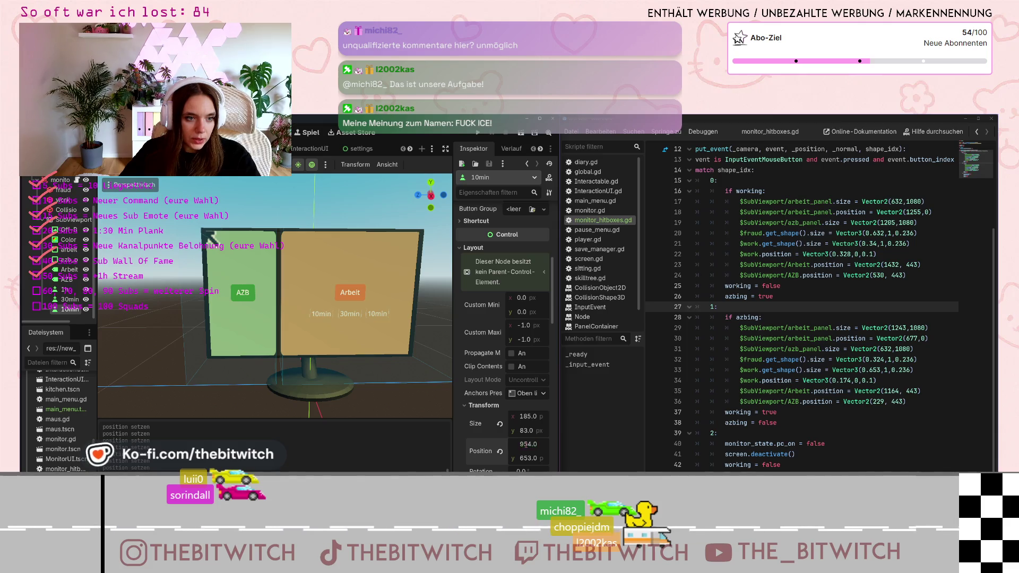
Nudge the 30min button left to Position x 1212.
left_click(70, 299)
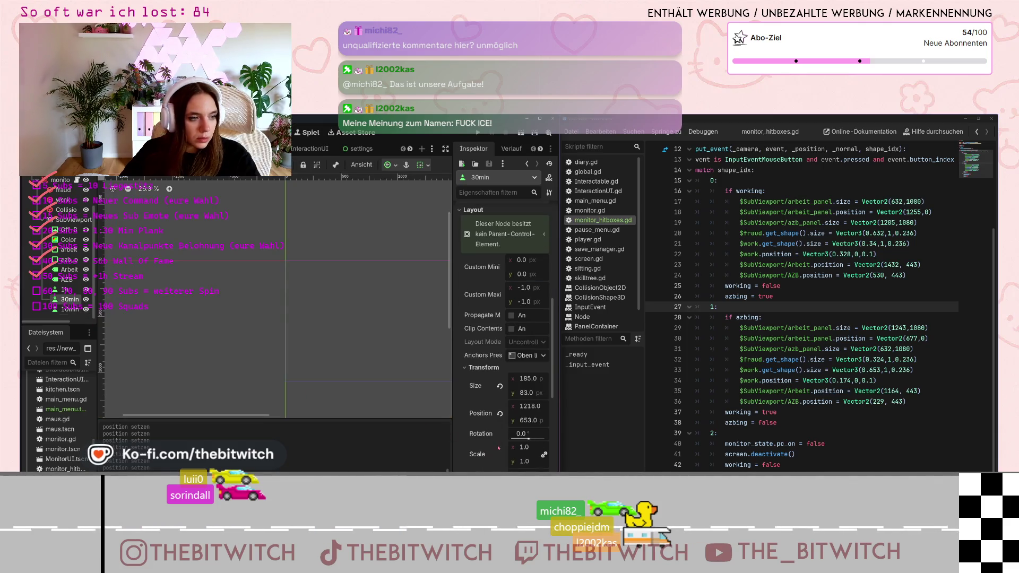
key("ctrl+F2")
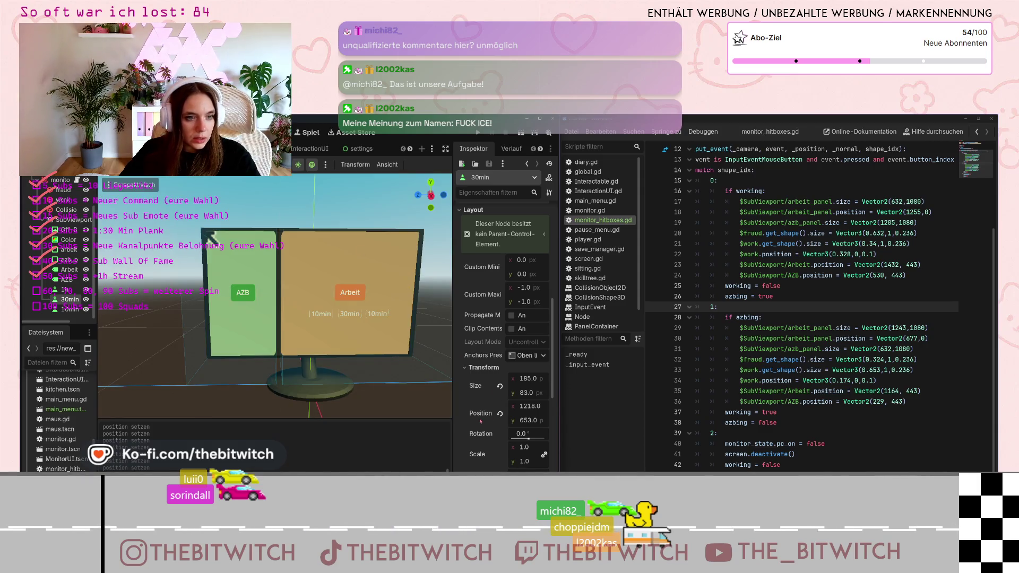
scroll(481, 421, "down", 2)
left_click(529, 368)
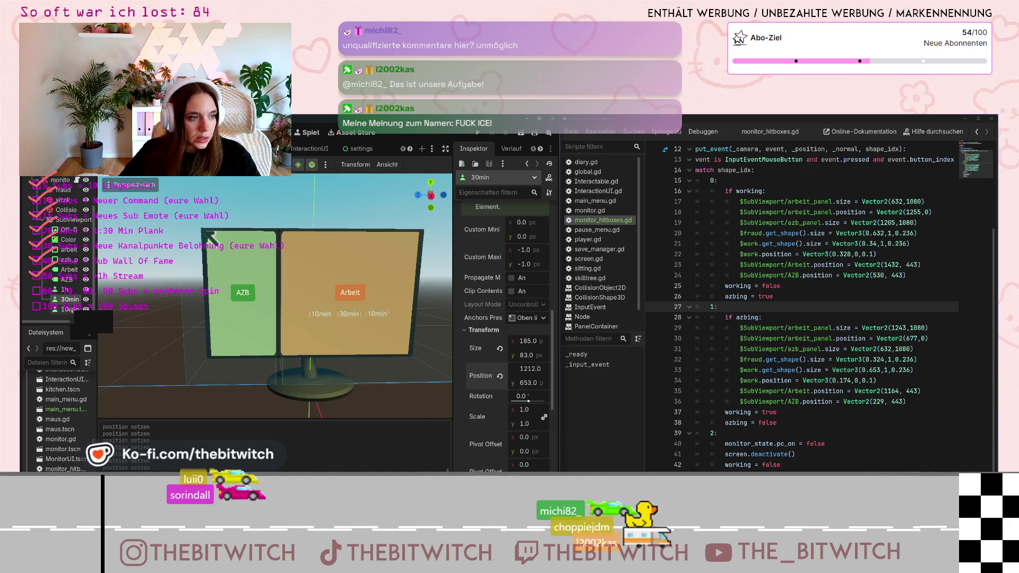
left_click(65, 289)
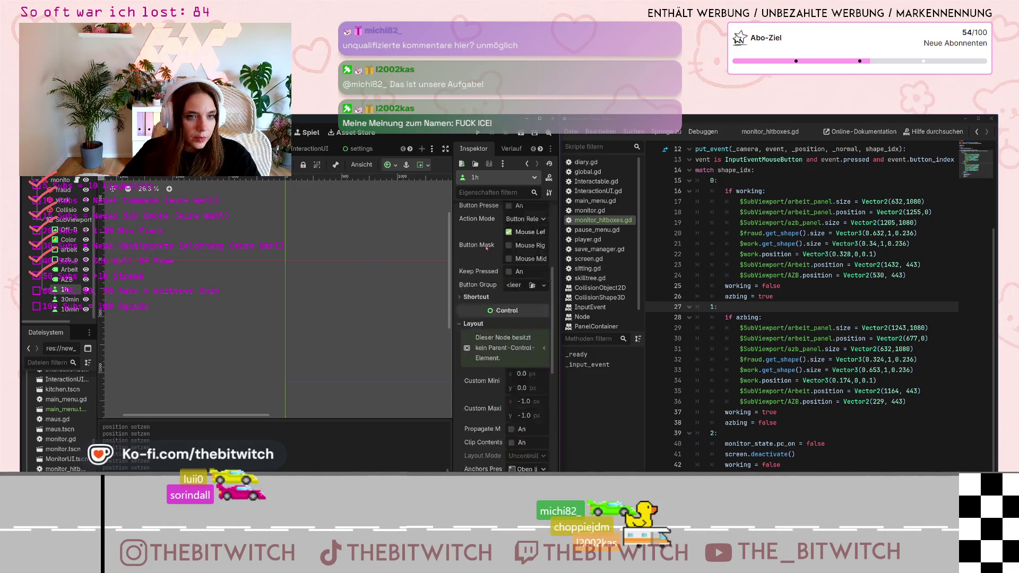
Relabel the third button from 10min to 1h and set its x position to 1471.
scroll(488, 246, "up", 5)
left_click_drag(477, 237, 462, 238)
type("h")
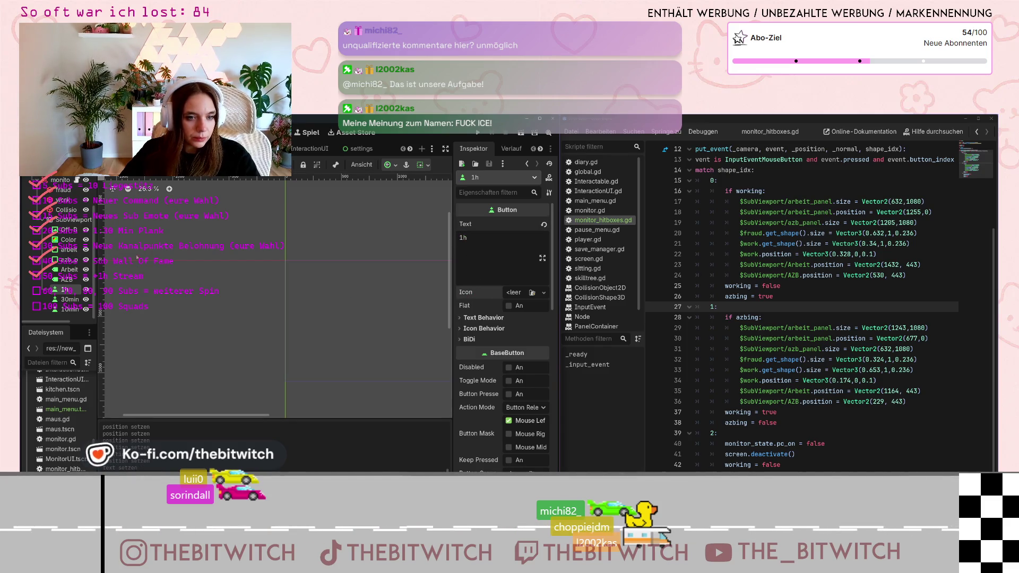
key("ctrl+F2")
scroll(504, 404, "down", 5)
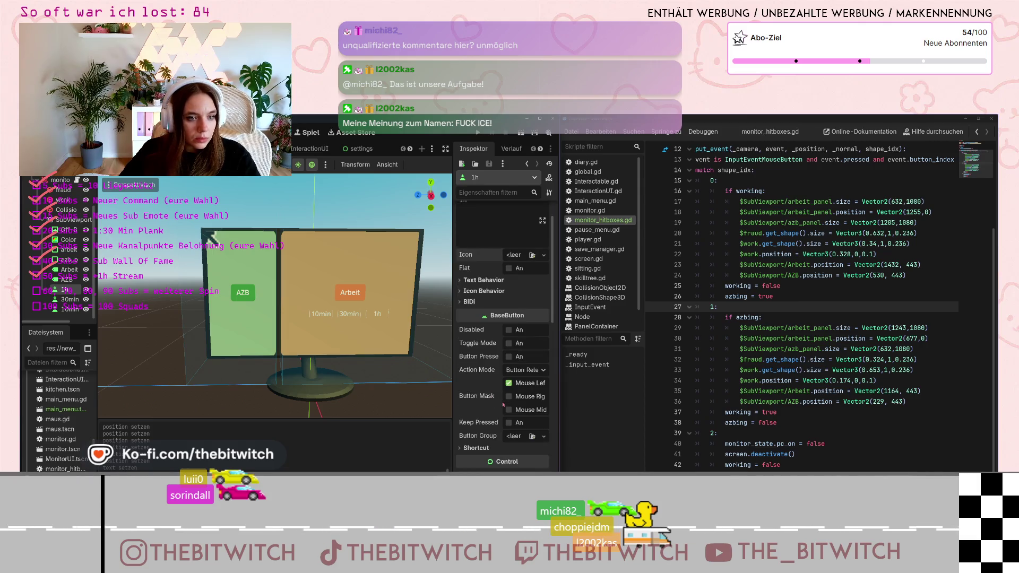
scroll(512, 416, "down", 4)
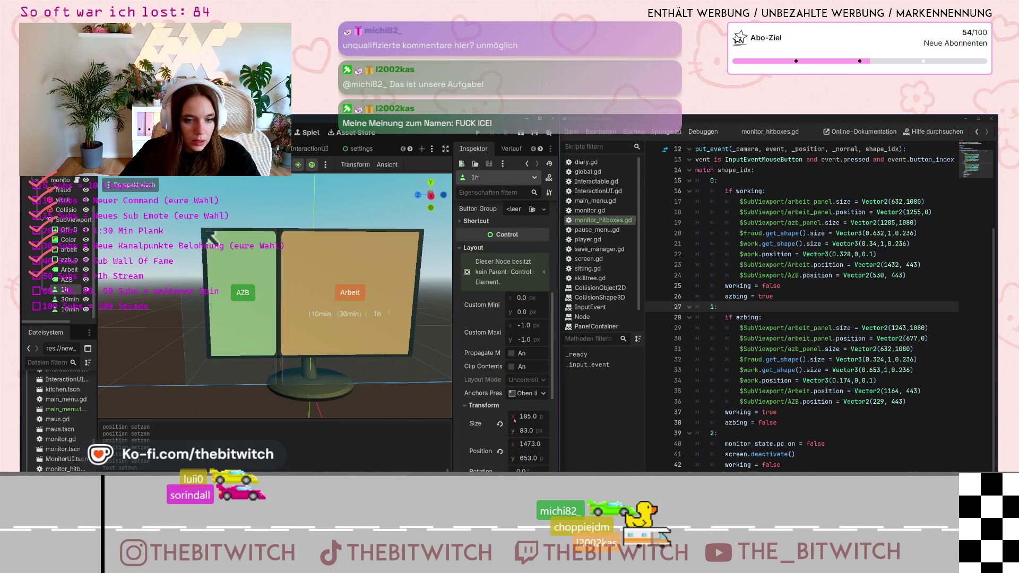
left_click(529, 444)
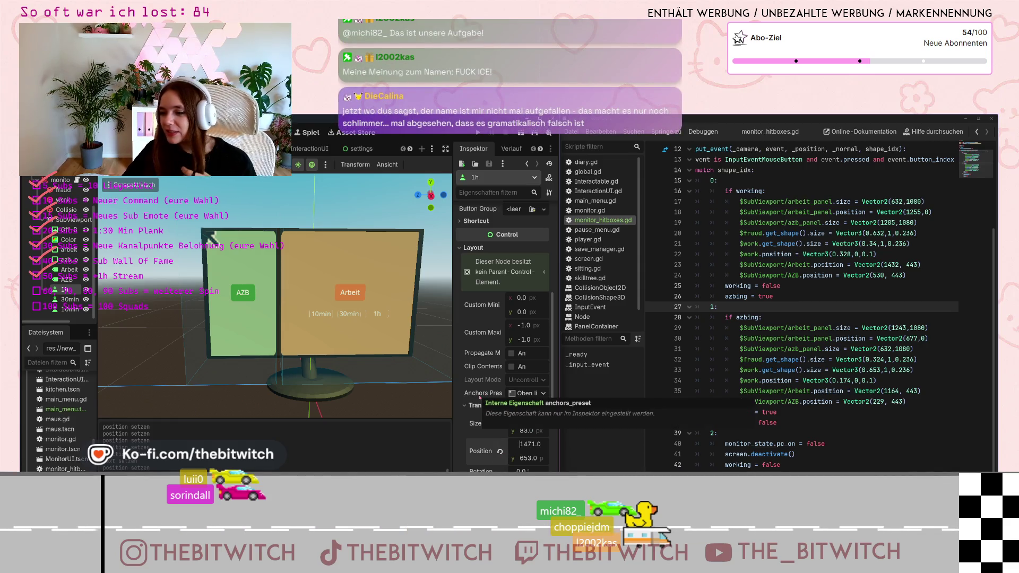
scroll(493, 382, "down", 5)
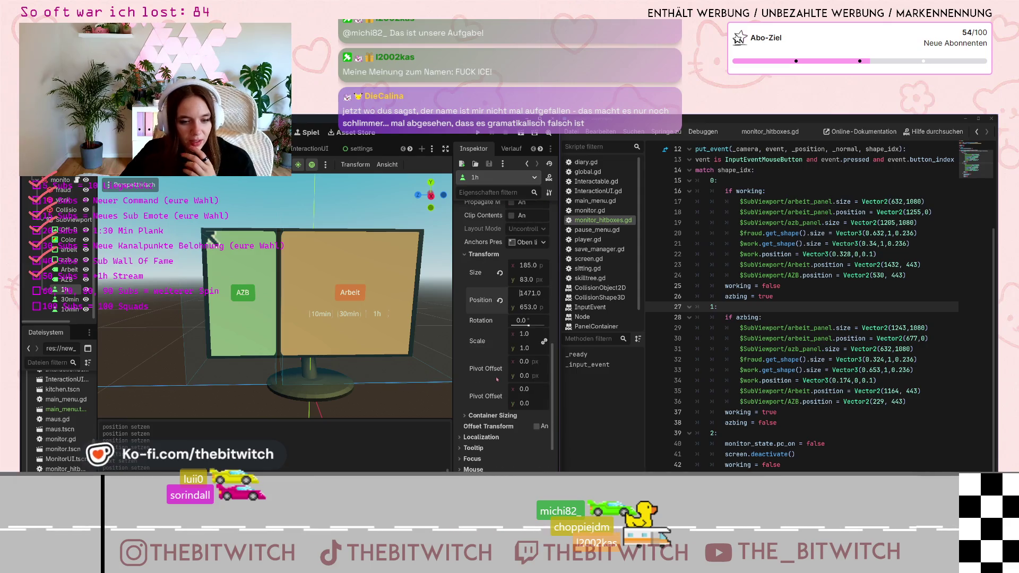
scroll(497, 379, "up", 5)
Give the 1h button a white ffffff Font Color theme override.
scroll(497, 390, "down", 5)
left_click(462, 363)
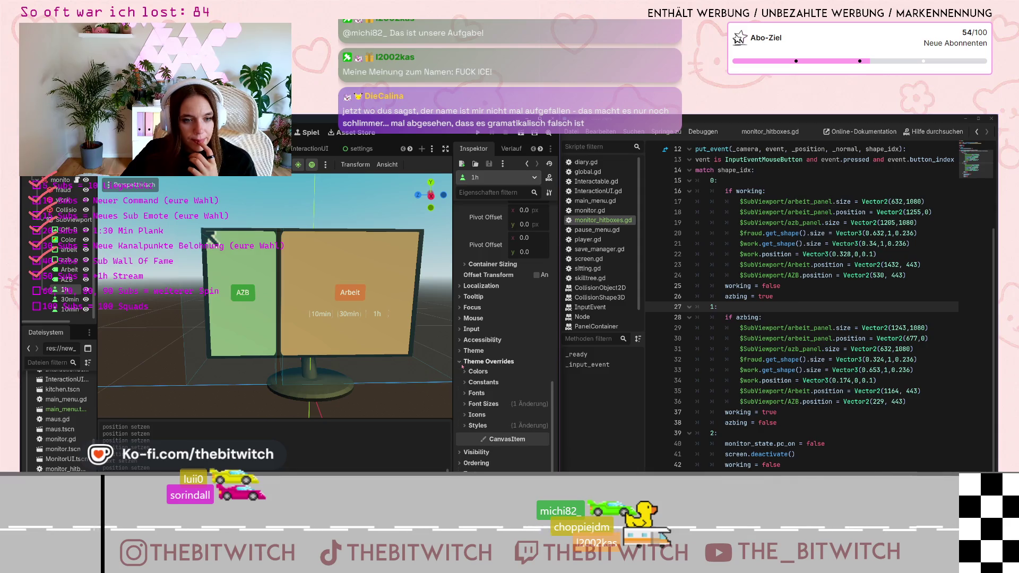
left_click(471, 371)
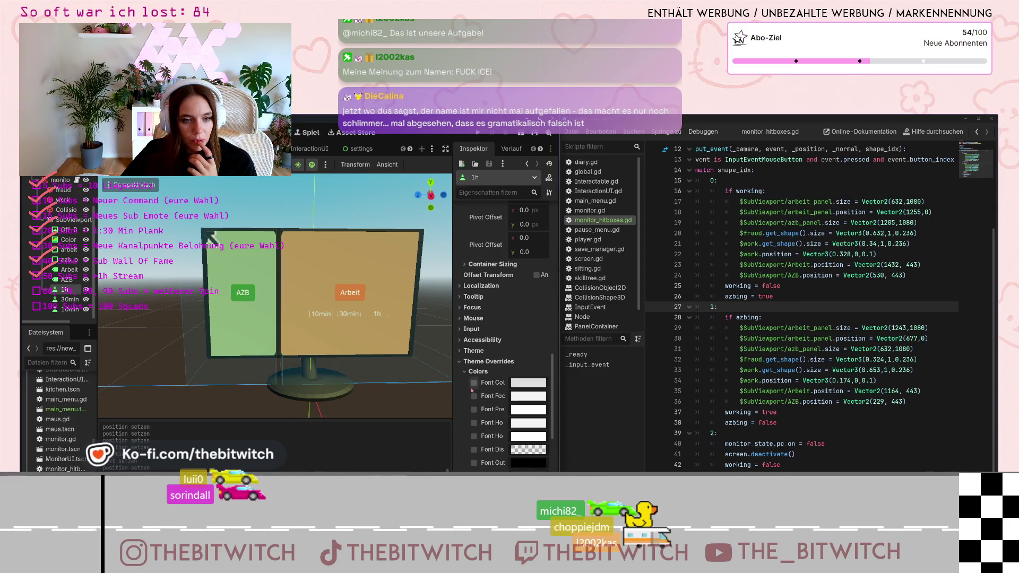
left_click(523, 383)
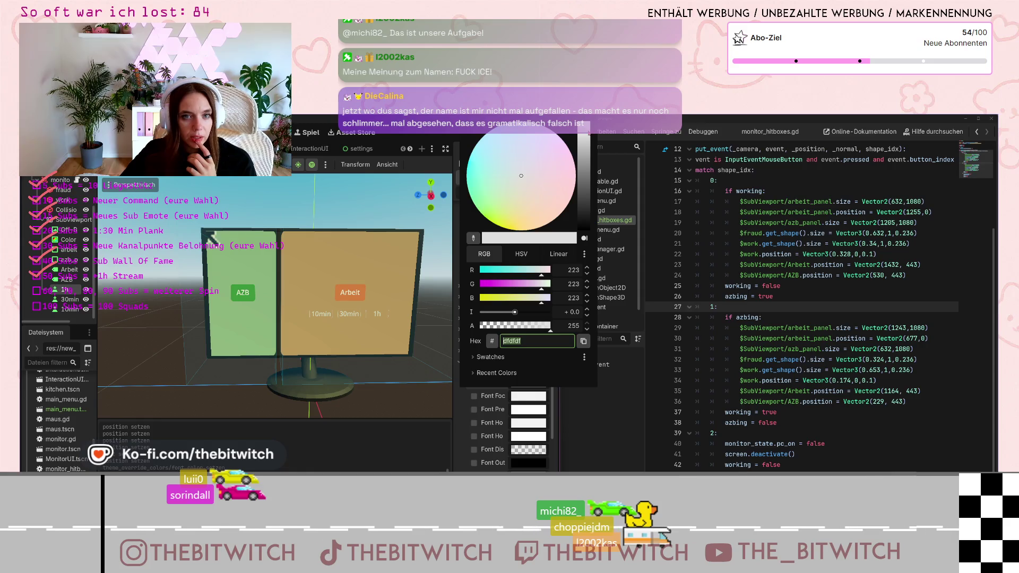
type("ffffff")
key("Return")
left_click(462, 451)
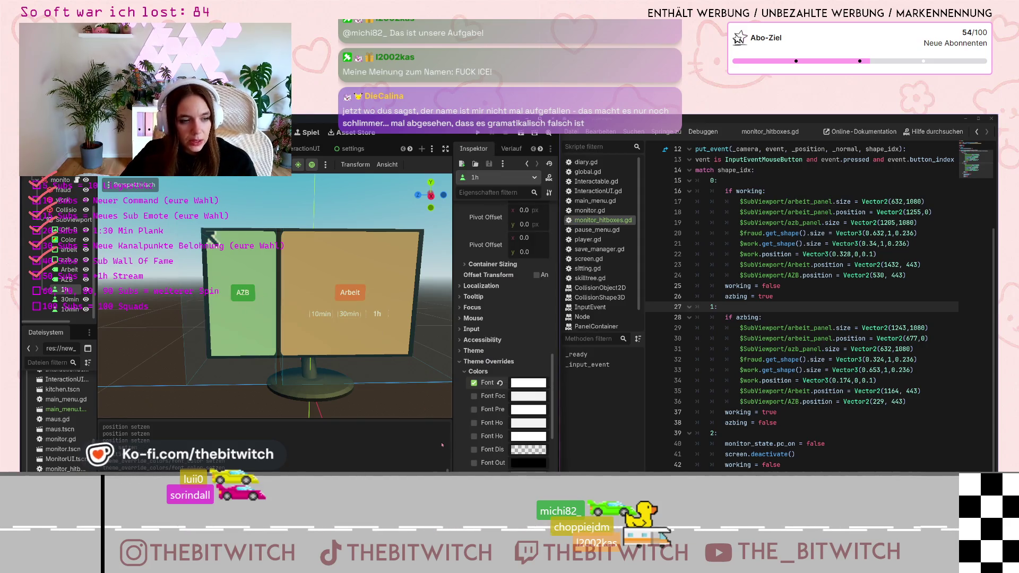
Give the 30min button a white ffffff Font Color theme override.
left_click(70, 299)
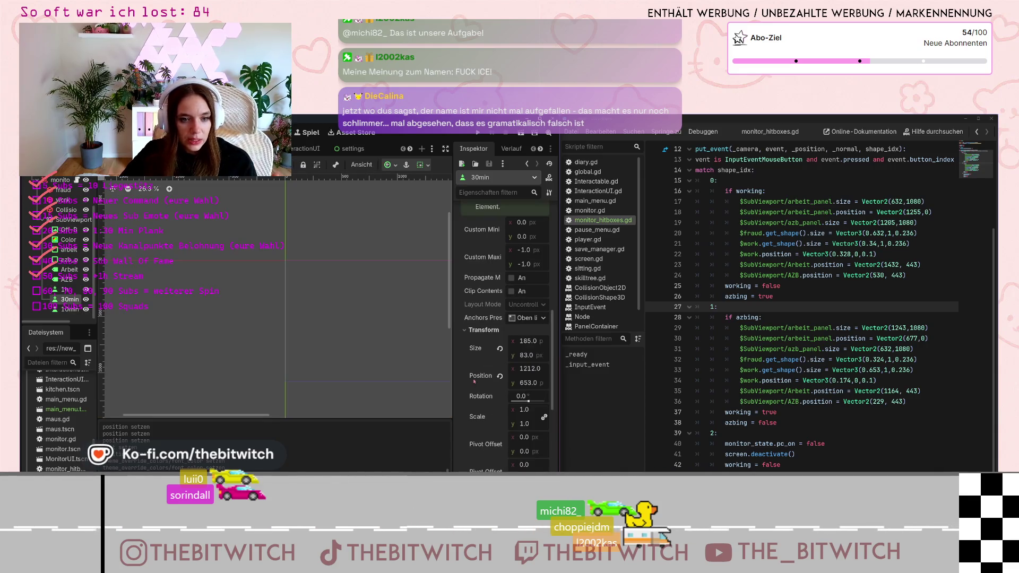
scroll(474, 381, "down", 5)
scroll(466, 408, "down", 5)
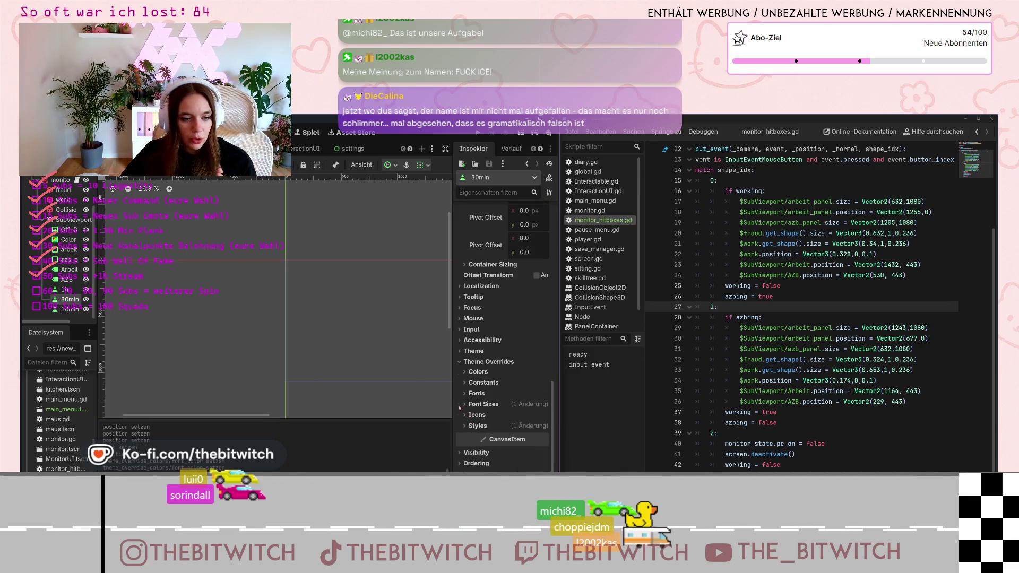
left_click(476, 371)
left_click(474, 383)
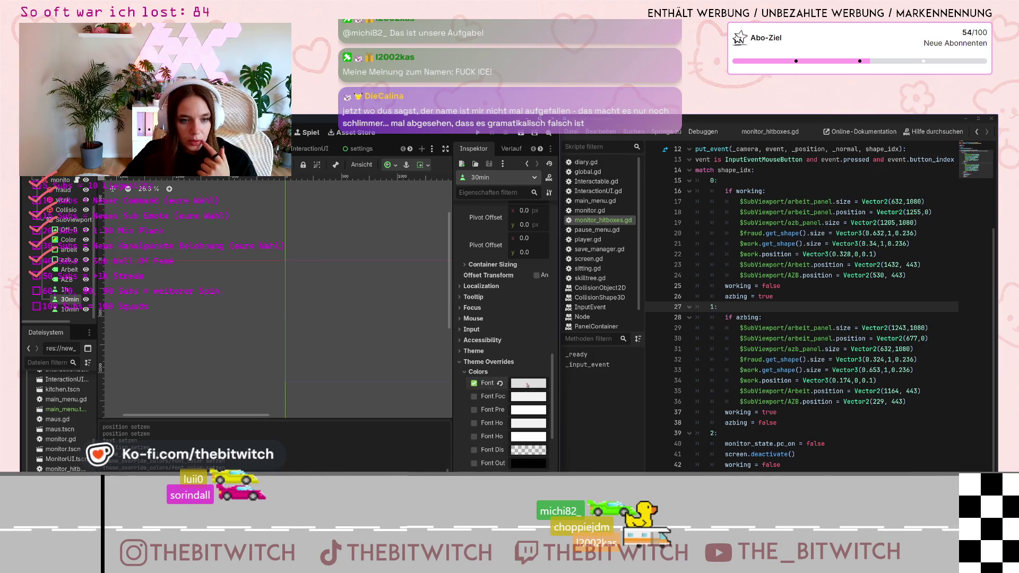
left_click(527, 383)
type("ffffff")
key("Return")
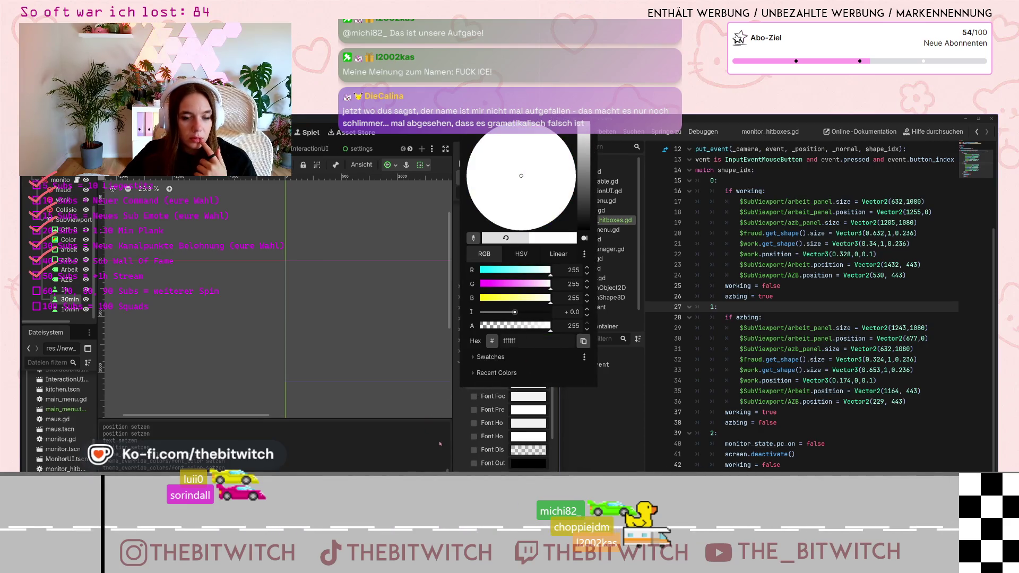
left_click(440, 444)
left_click(65, 289)
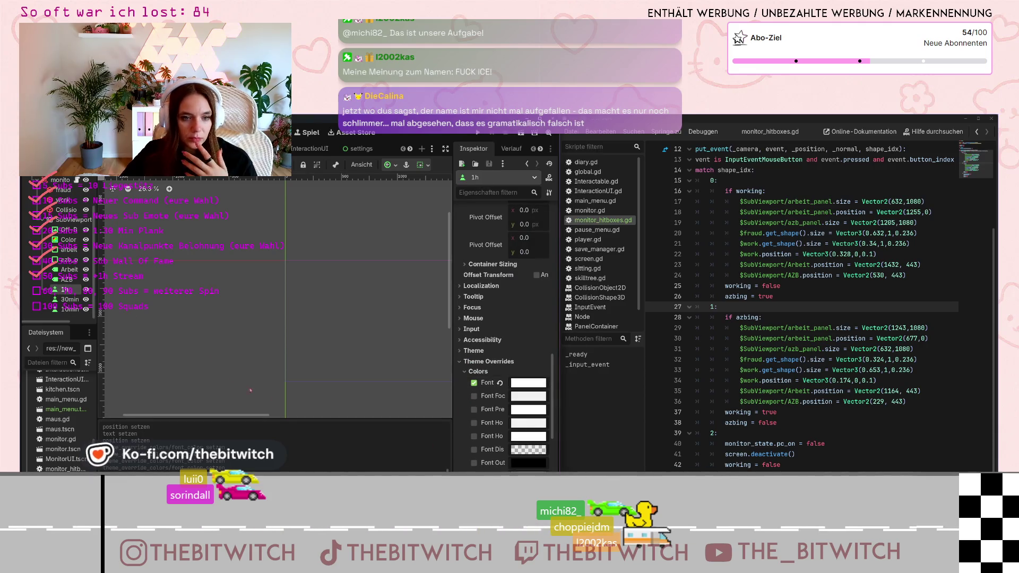
Enable a white Font Color override on the 10min button.
left_click(70, 299)
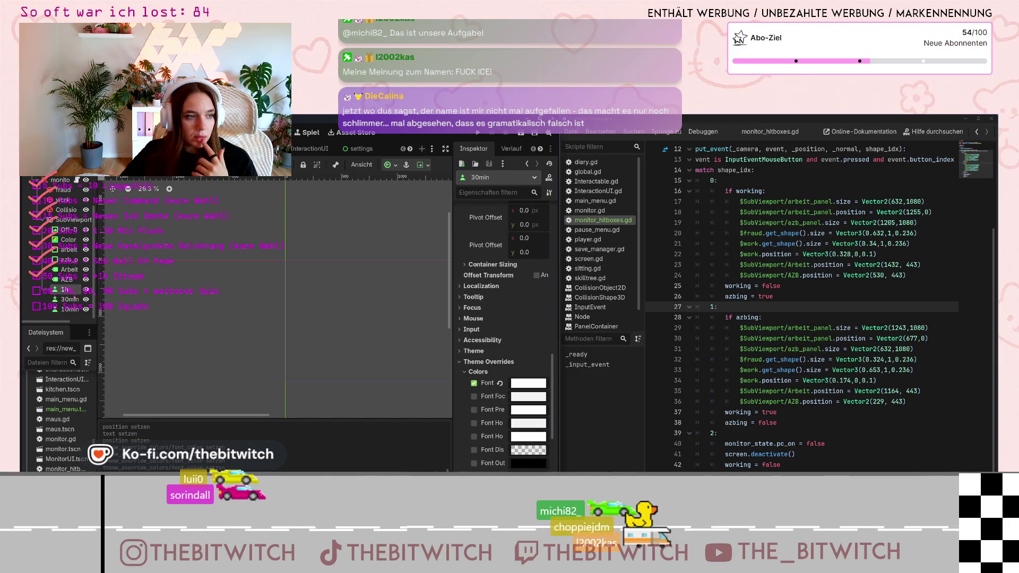
left_click(70, 310)
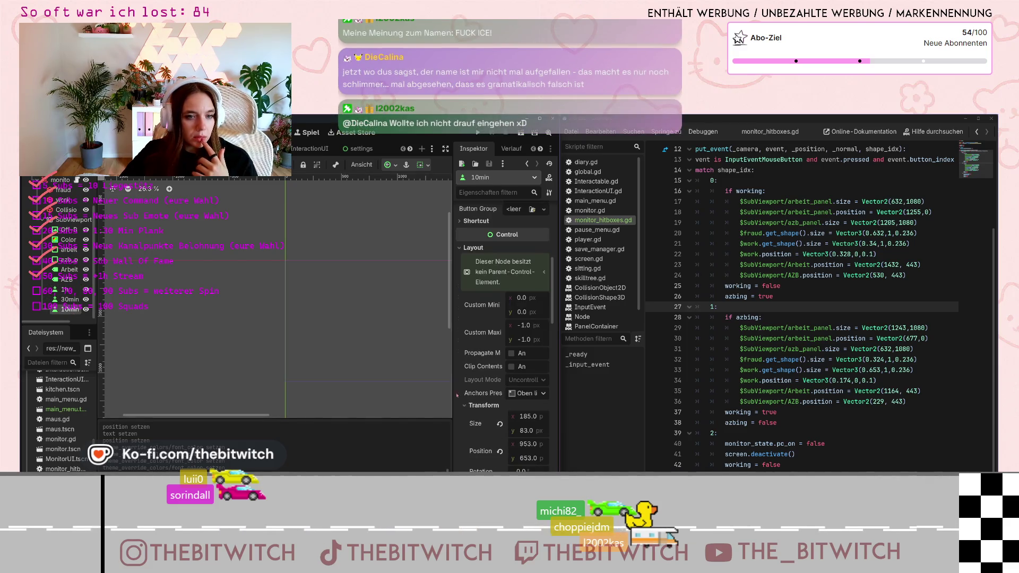
scroll(510, 445, "up", 2)
left_click(477, 435)
scroll(475, 351, "down", 5)
left_click(473, 334)
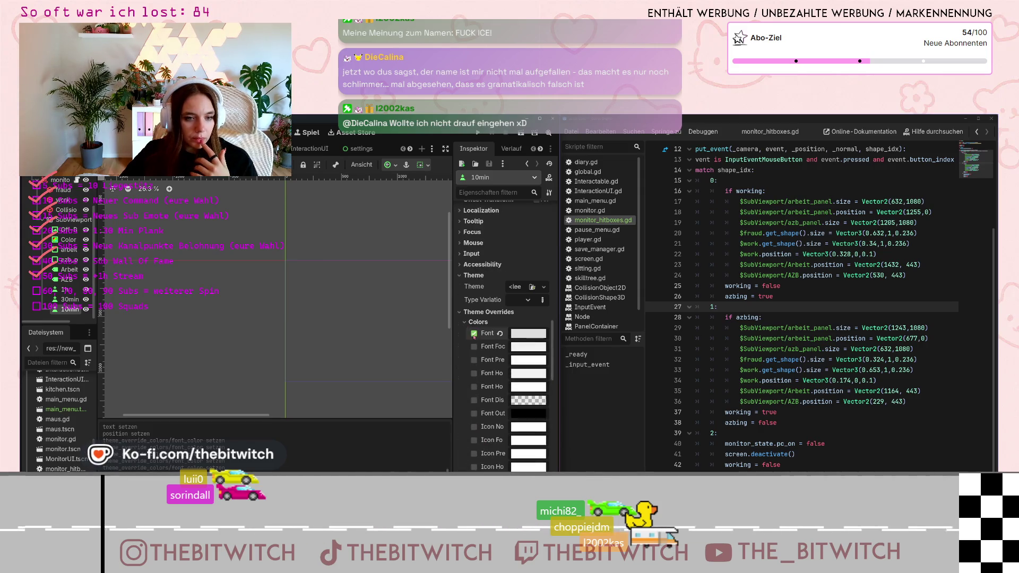
left_click(544, 334)
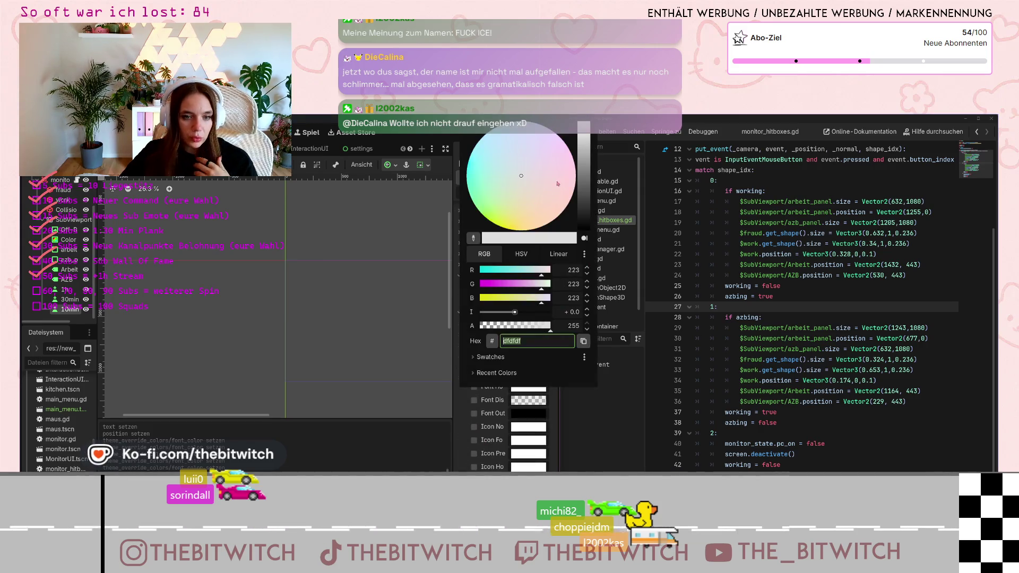
left_click(450, 442)
key("ctrl+F2")
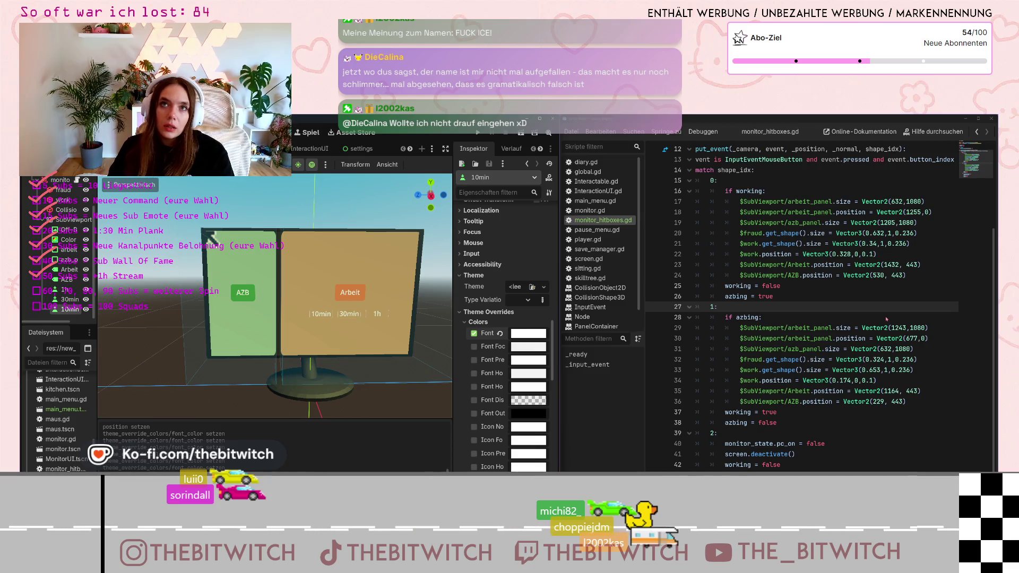
Insert an empty line 37 after the AZB position line in monitor_hitboxes.gd.
scroll(886, 319, "up", 2)
scroll(736, 200, "up", 1)
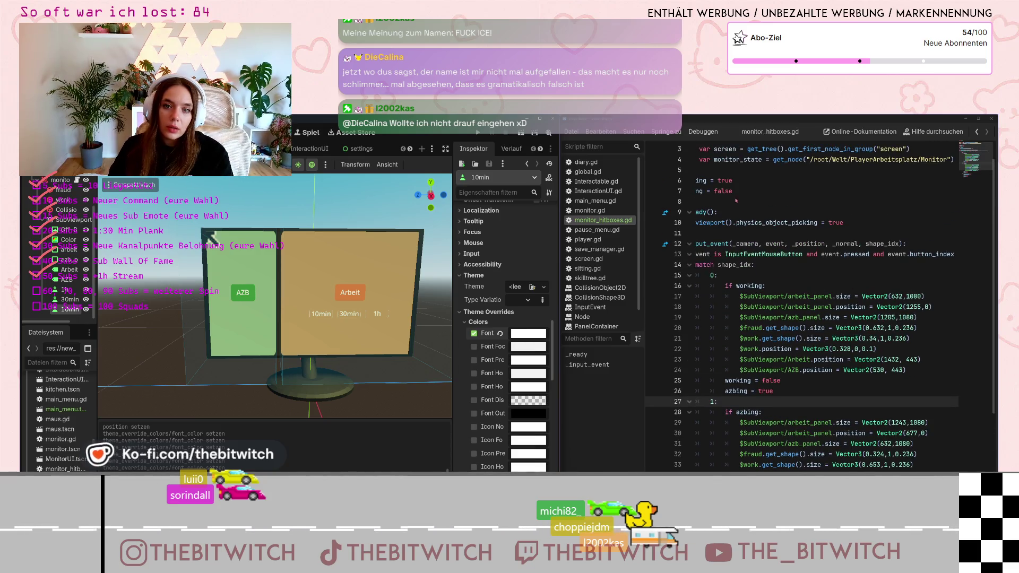
scroll(801, 307, "left", 3)
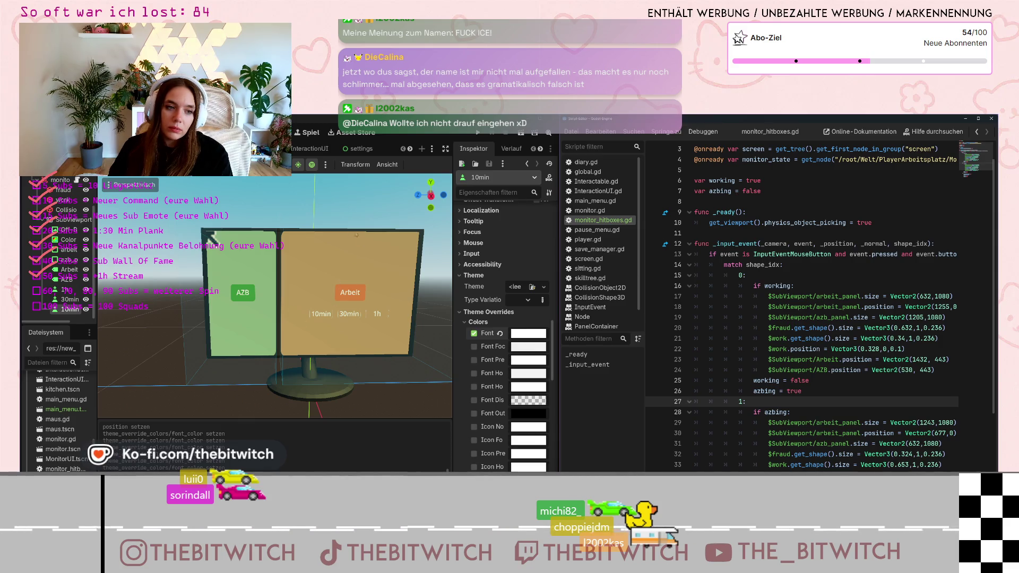
scroll(813, 298, "down", 3)
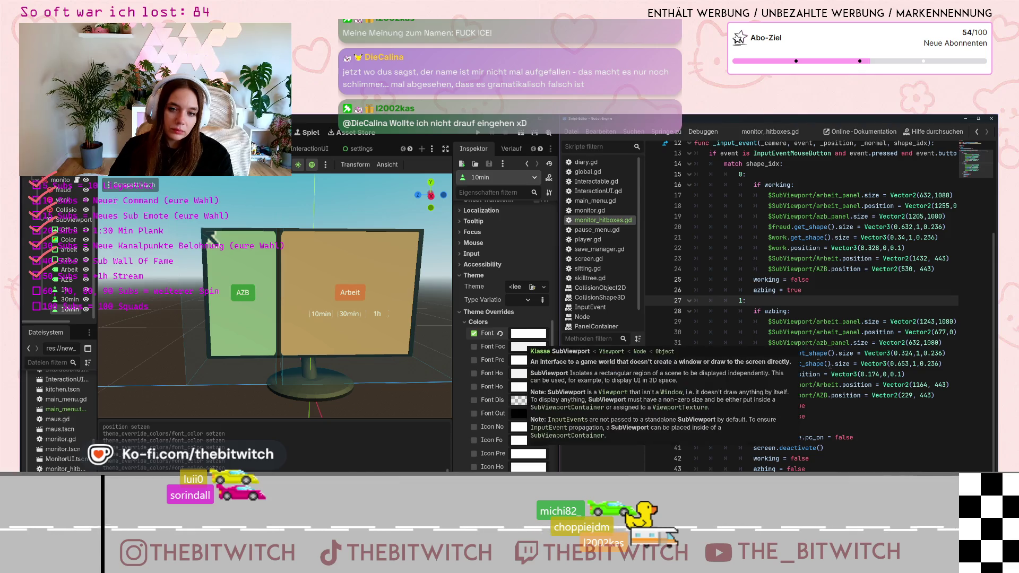
left_click(935, 395)
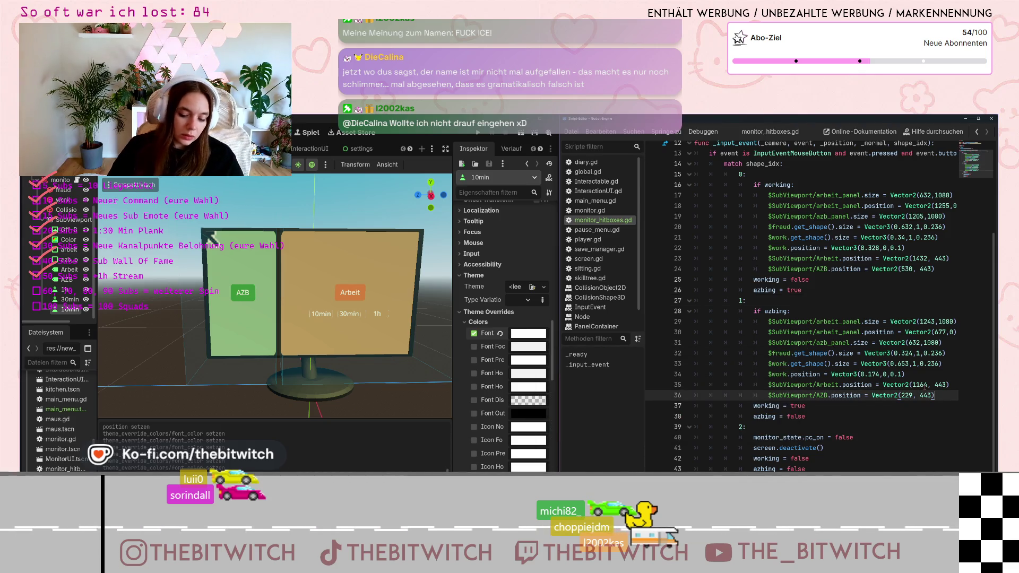
key("Return")
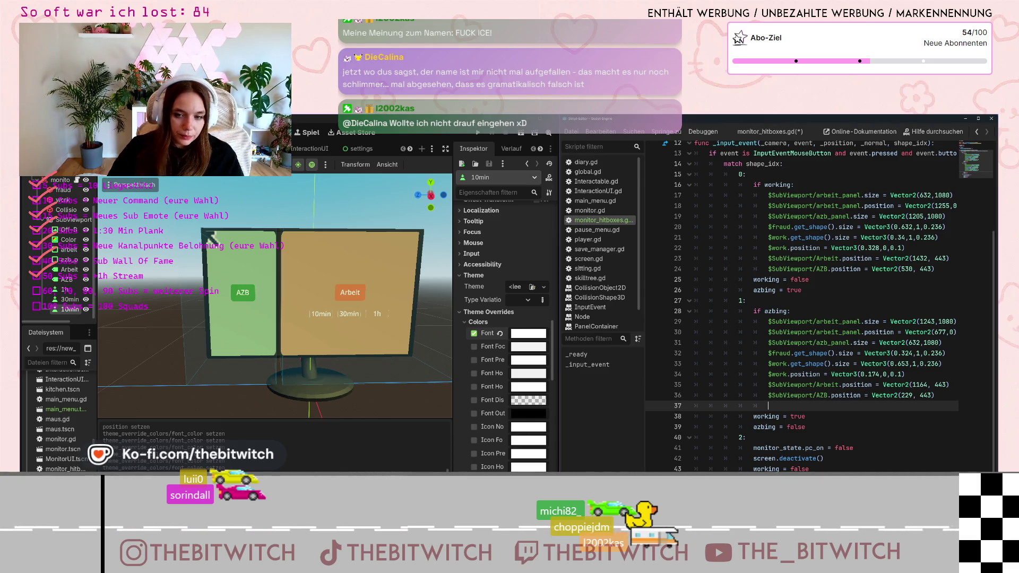
Write $SubViewport/1h.show() on line 37 and duplicate it onto lines 38 and 39.
left_click_drag(767, 395, 814, 400)
key("ctrl+c")
left_click(825, 406)
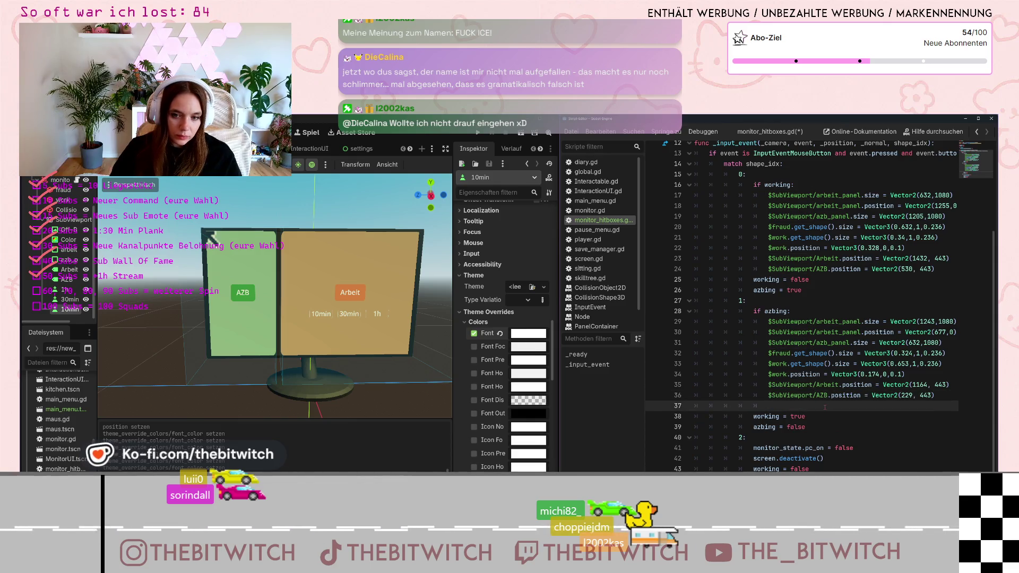
key("ctrl+v")
scroll(824, 406, "up", 1)
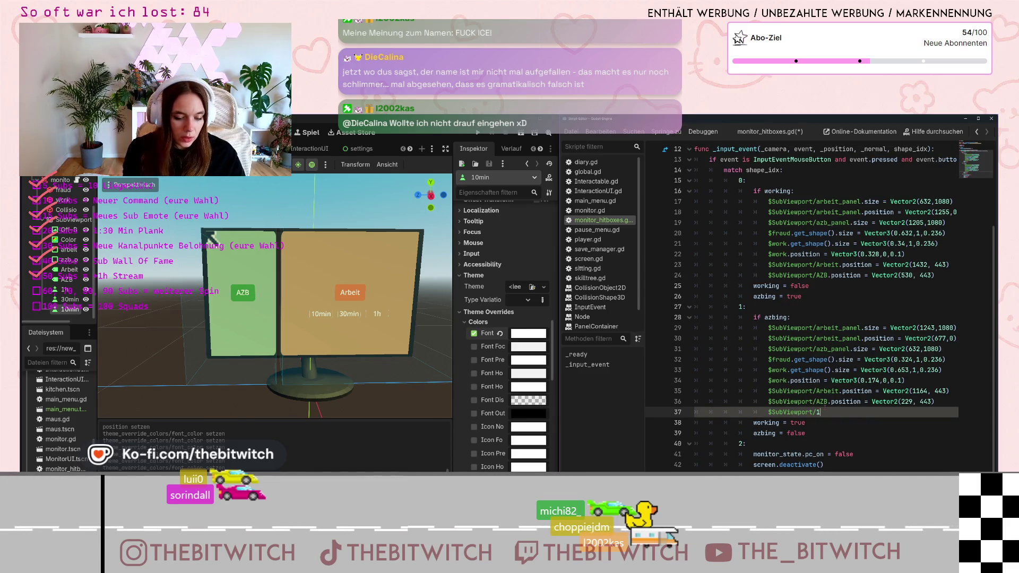
type("h.")
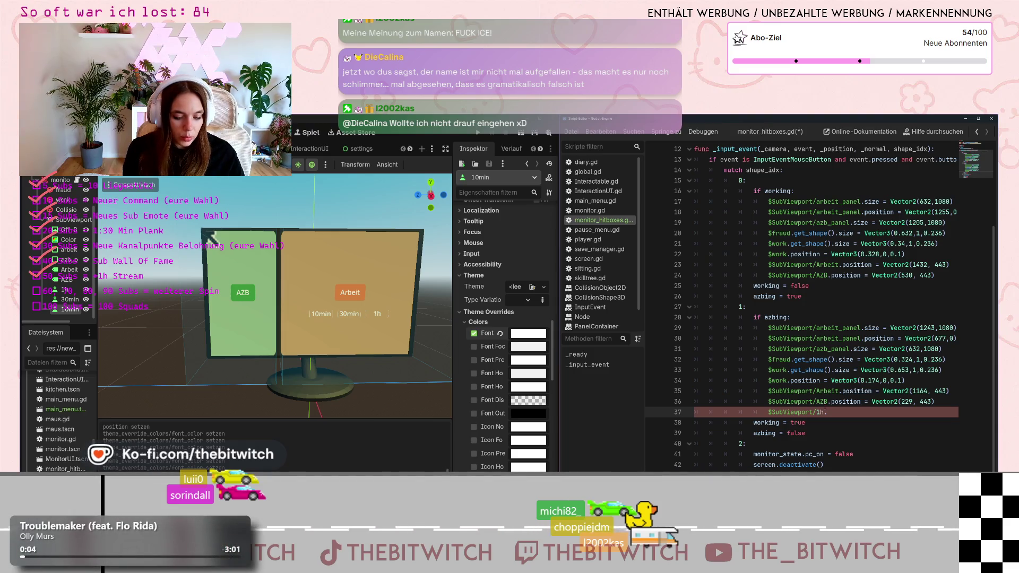
type("show(")
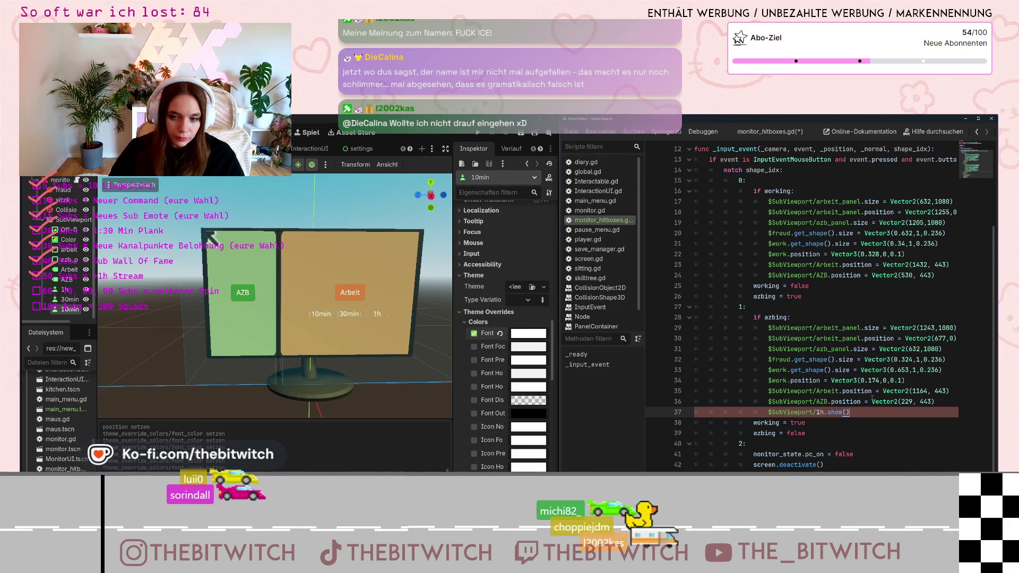
left_click_drag(849, 412, 767, 412)
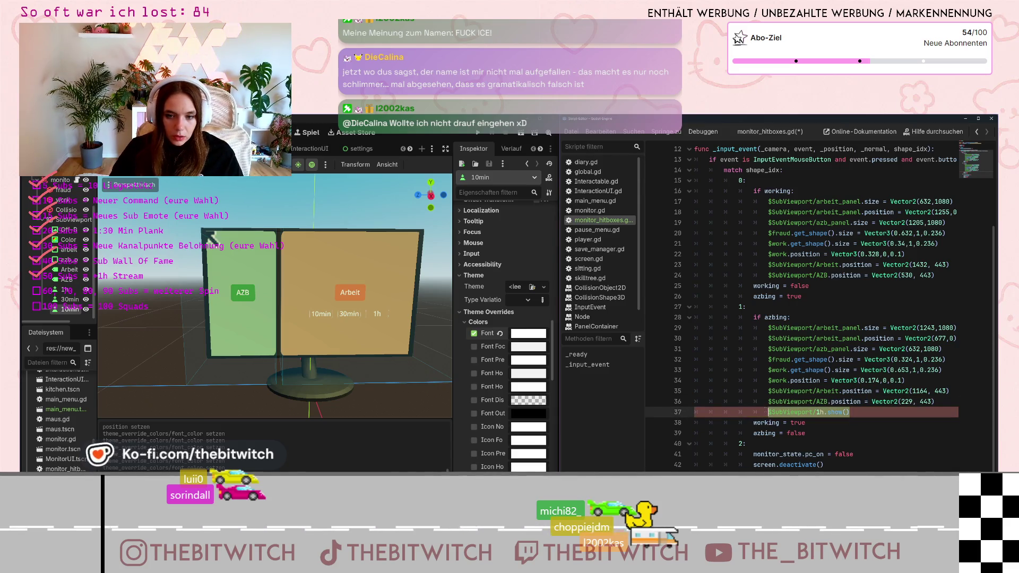
key("End")
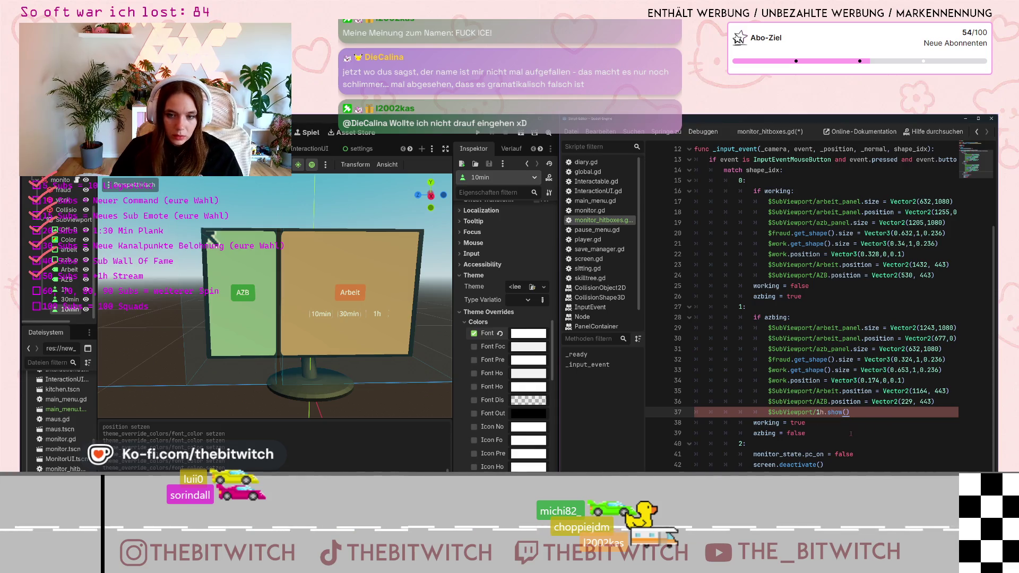
key("ctrl+shift+d")
key("ctrl+shift+d")
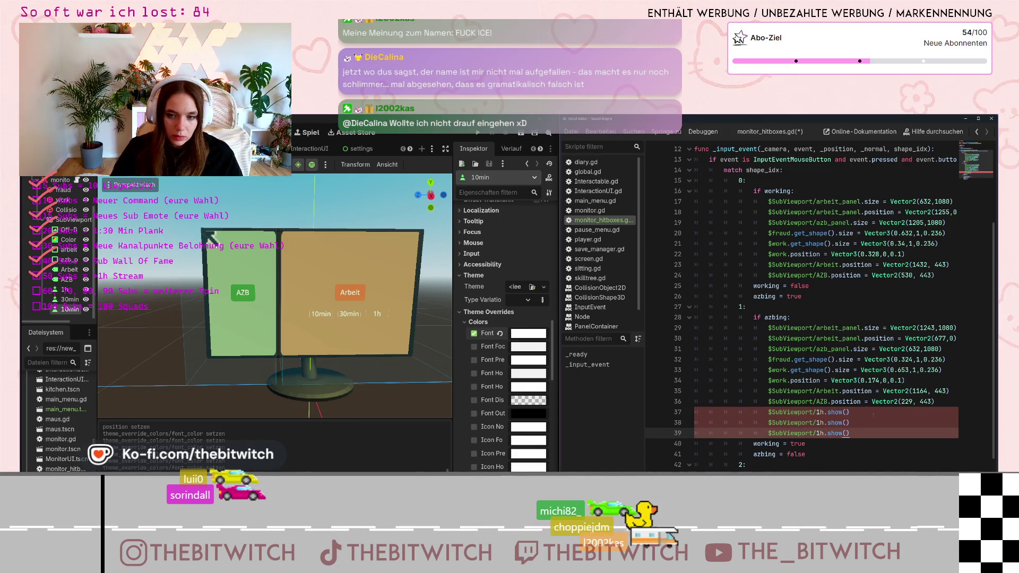
left_click(826, 419)
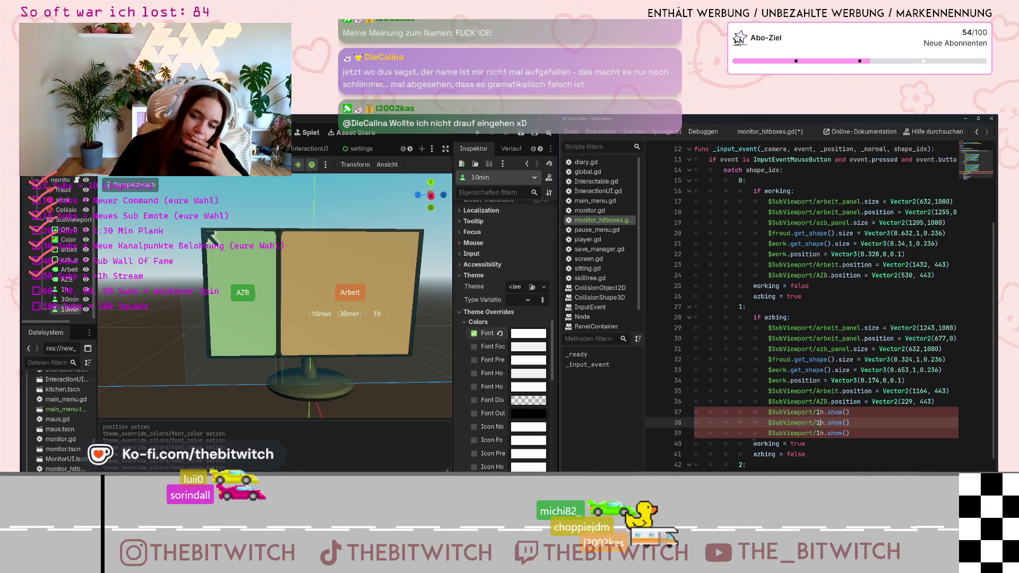
left_click(817, 412)
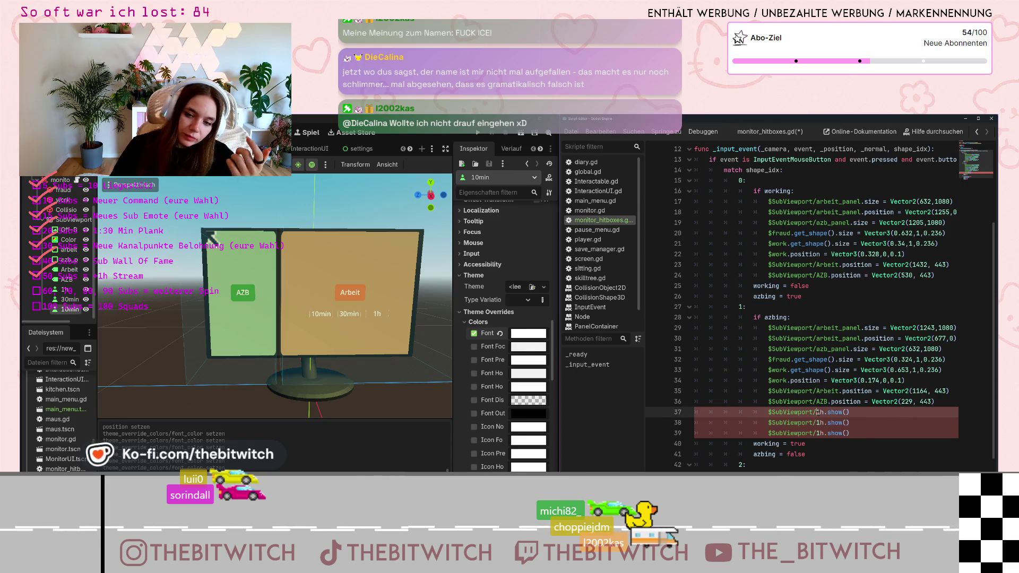
Wrap the 1h node name in quotes on lines 37, 38 and 39.
type("\"")
key("Right")
key("Right")
type("\"")
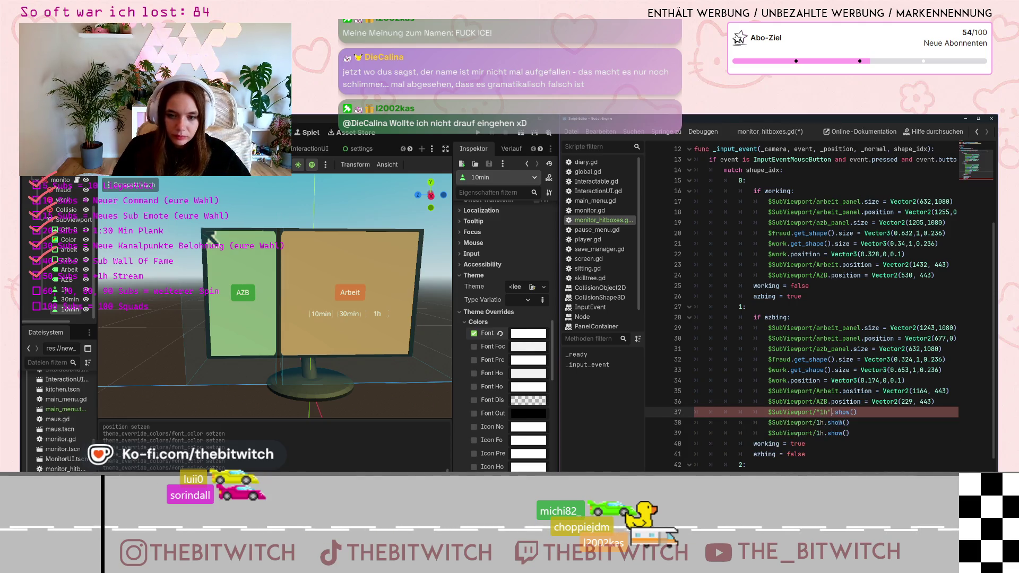
key("Down")
key("Left")
key("Left")
key("Left")
type("\"")
key("Right")
key("Right")
type("\"")
key("Down")
key("Left")
key("Left")
key("Left")
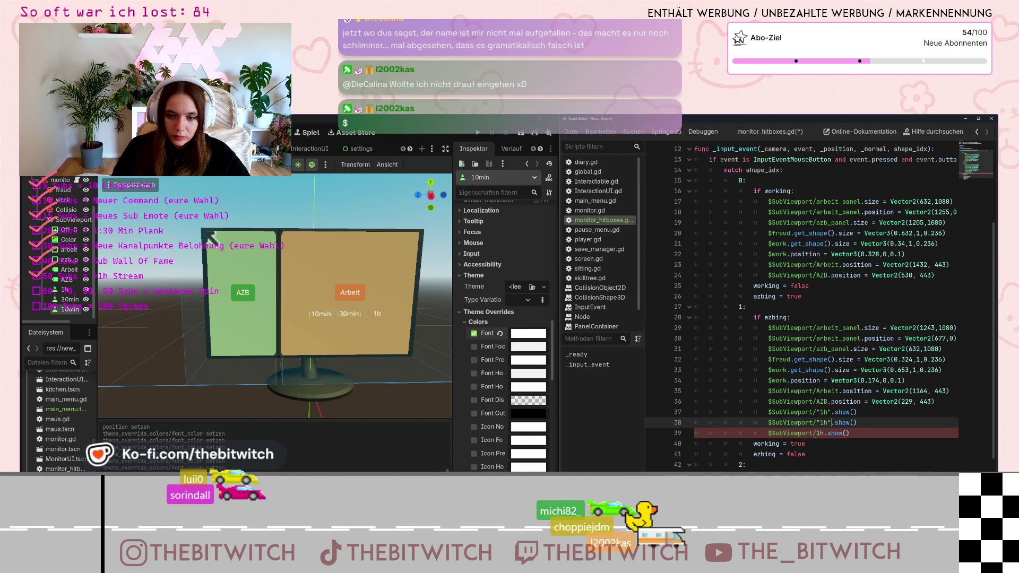
type("\"1h")
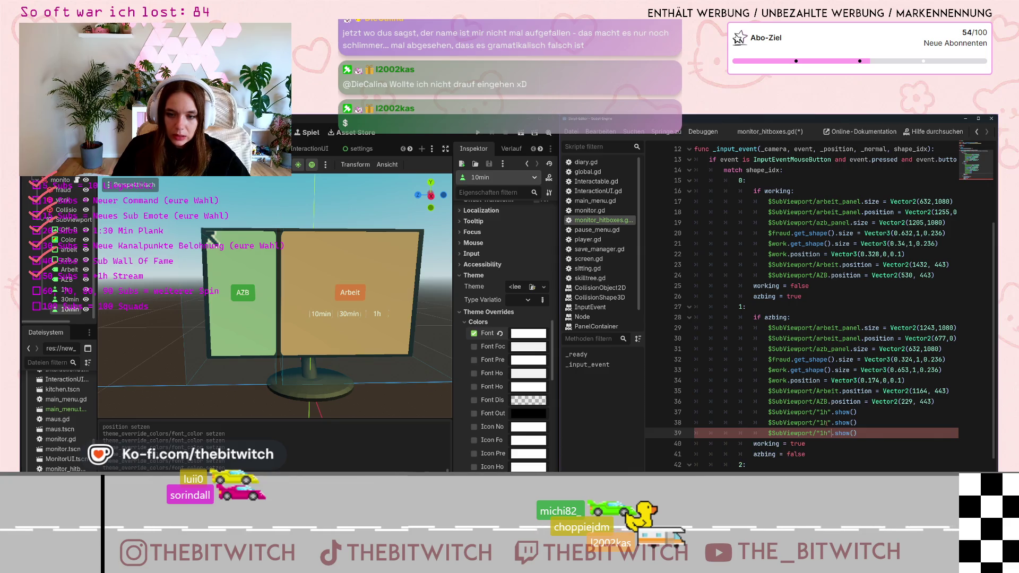
Change lines 38 and 39 to show the "30min" and "10min" buttons.
left_click(826, 422)
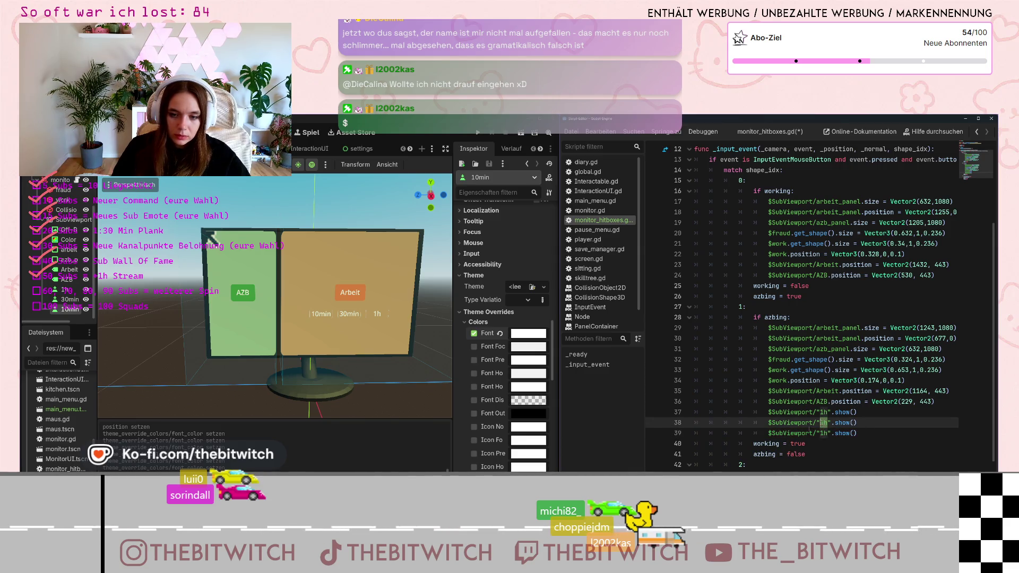
key("BackSpace")
type("30min")
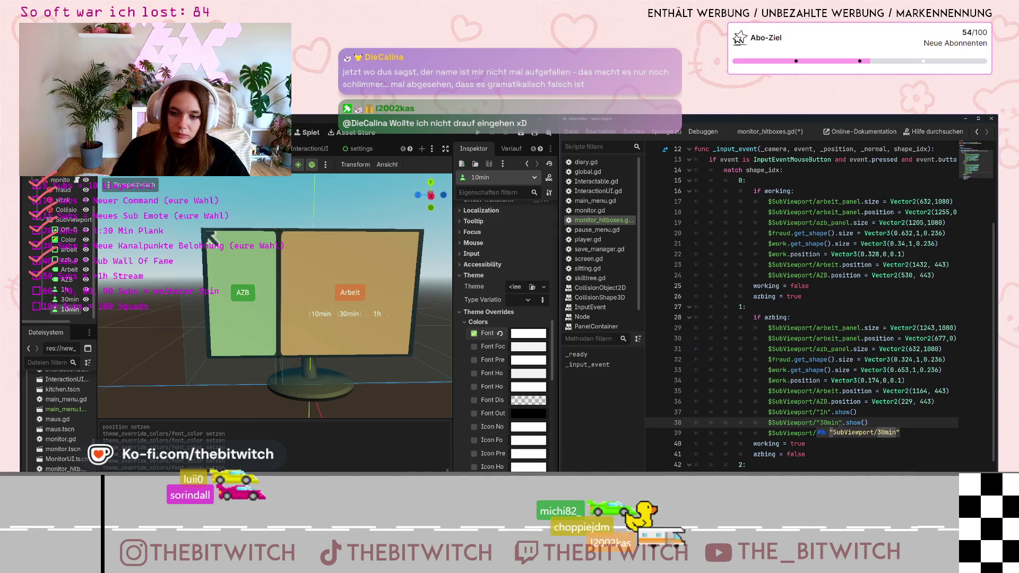
key("ctrl+z")
key("ctrl+z")
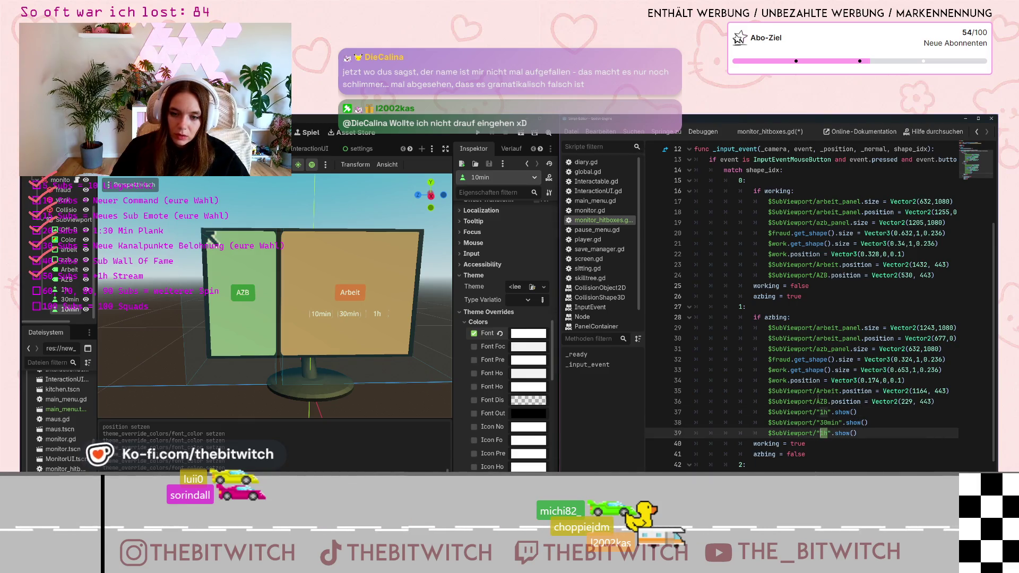
type("10min")
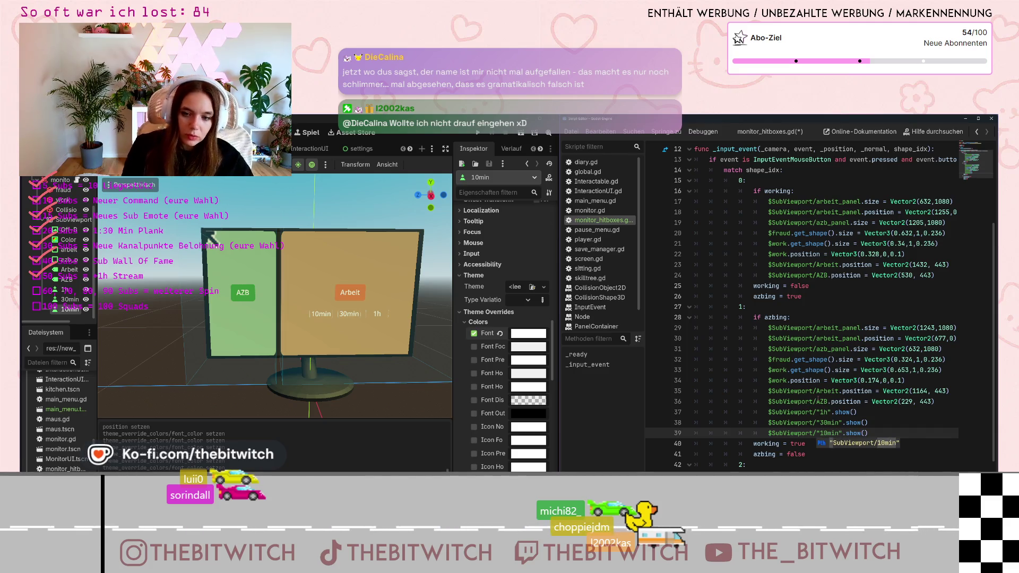
Copy the three show lines into the working branch.
left_click_drag(868, 433, 789, 422)
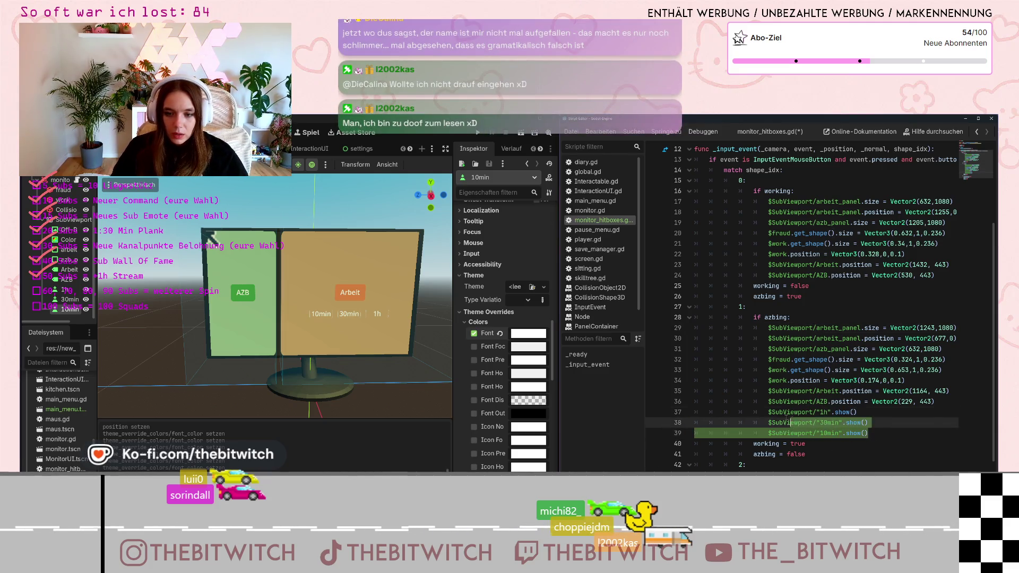
scroll(846, 370, "up", 2)
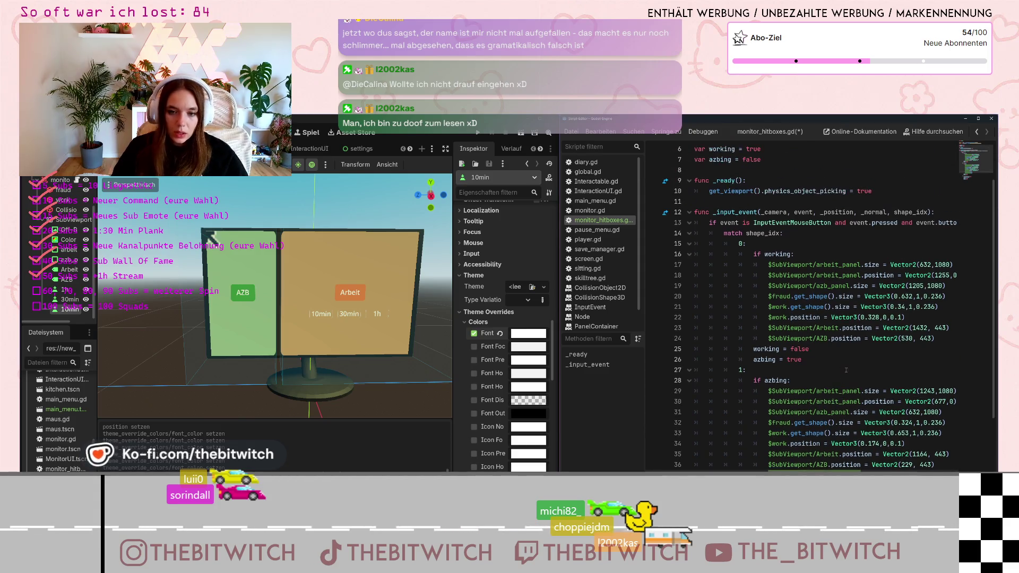
left_click(899, 338)
key("Return")
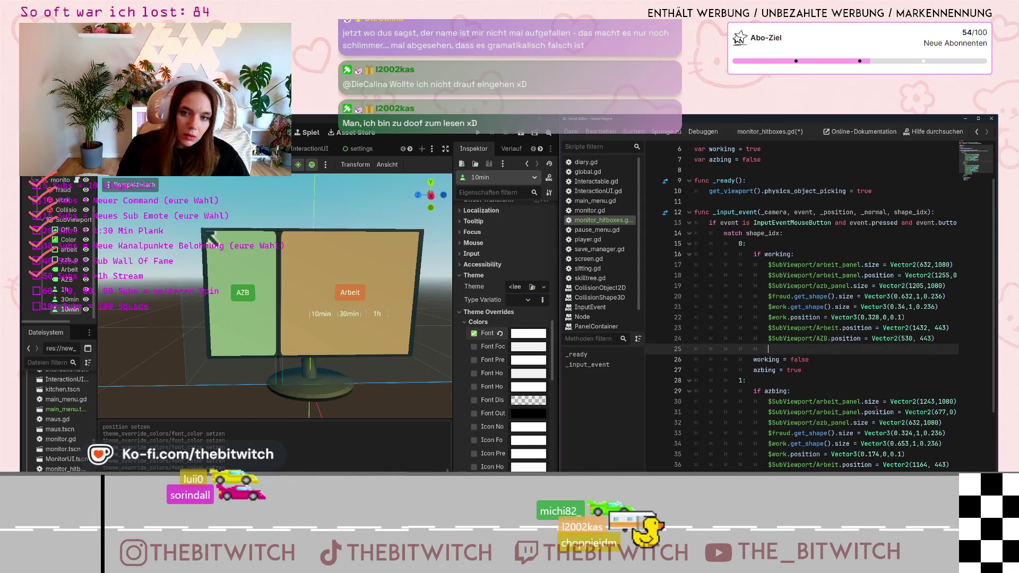
type("$SubViewport/\"1h\".show() \t\t\t\t\t$SubViewport/\"30min\".show() \t\t\t\t\t$SubViewport/\"10min\".show()")
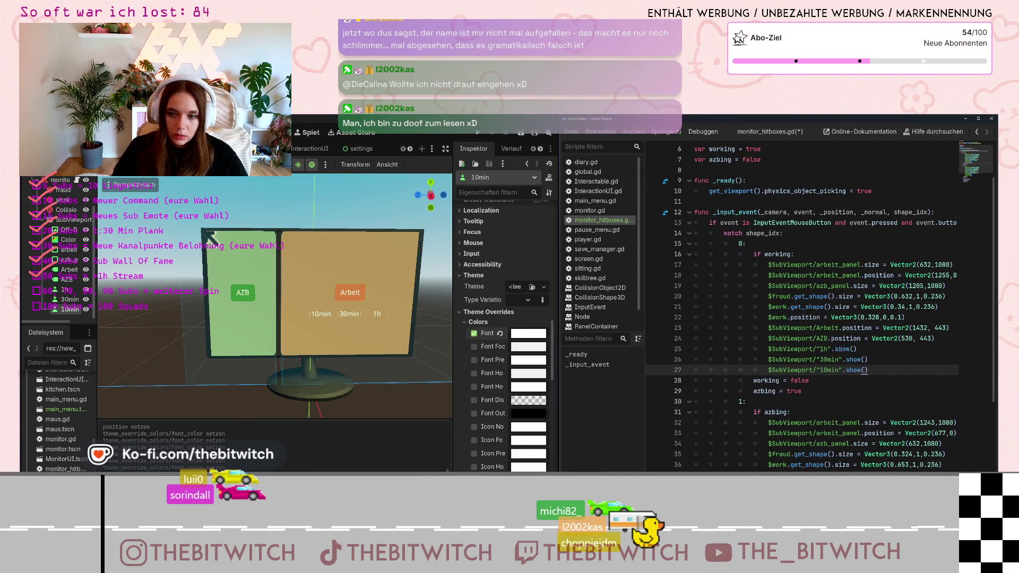
Change the working-branch lines for 1h, 30min and 10min to hide(), then save.
double_click(841, 349)
type("hi")
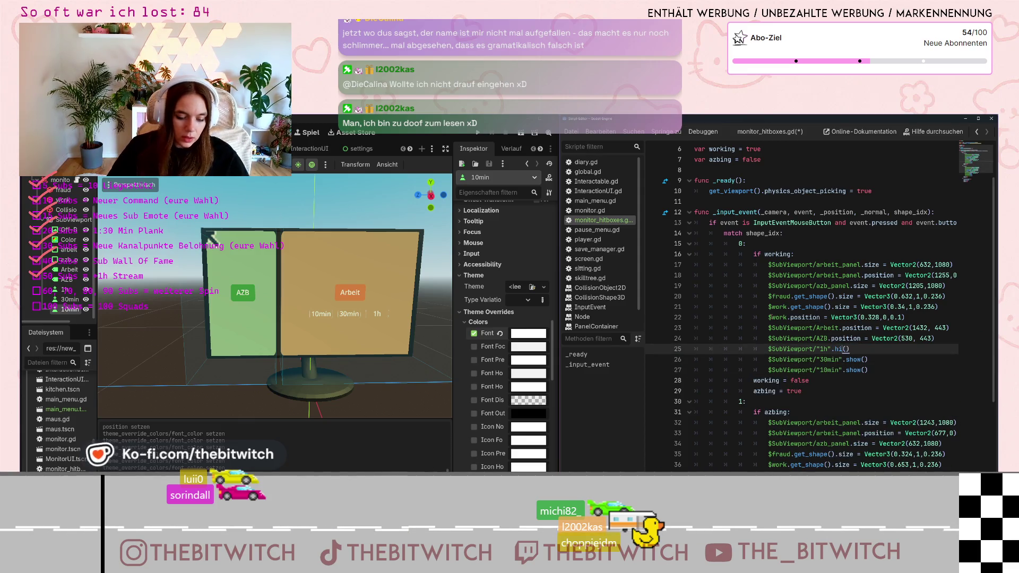
type("de")
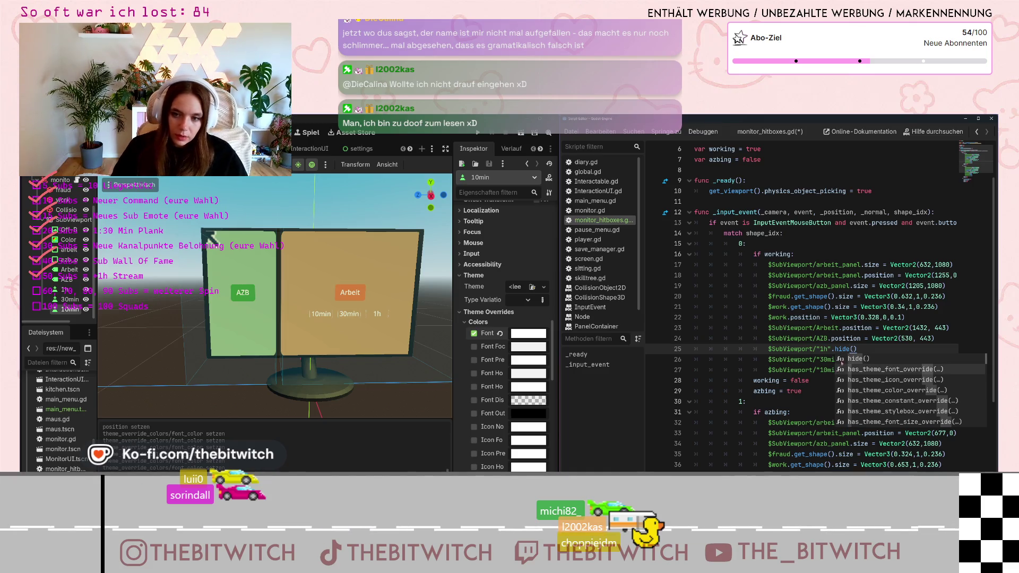
key("Escape")
double_click(853, 359)
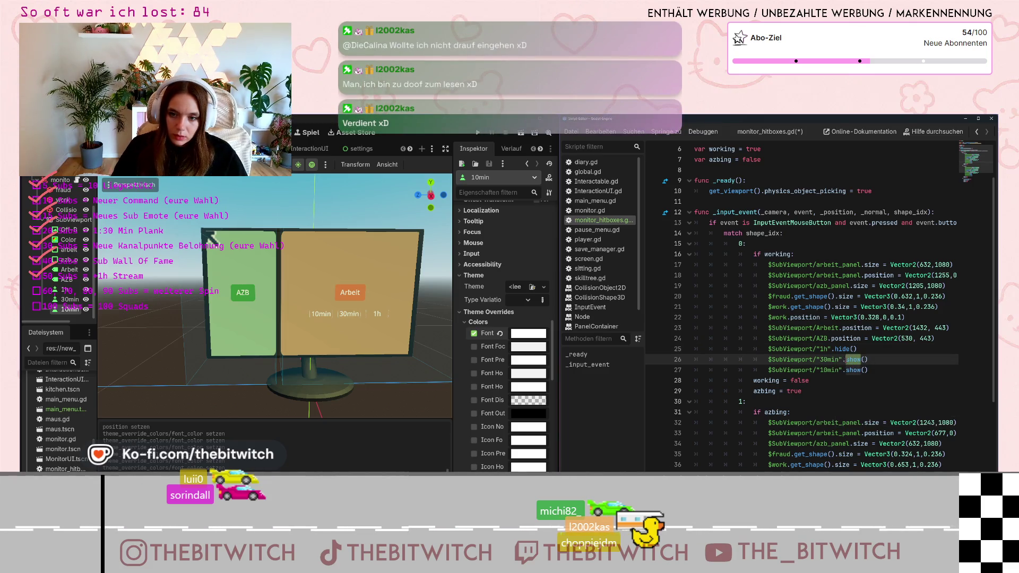
type("hide")
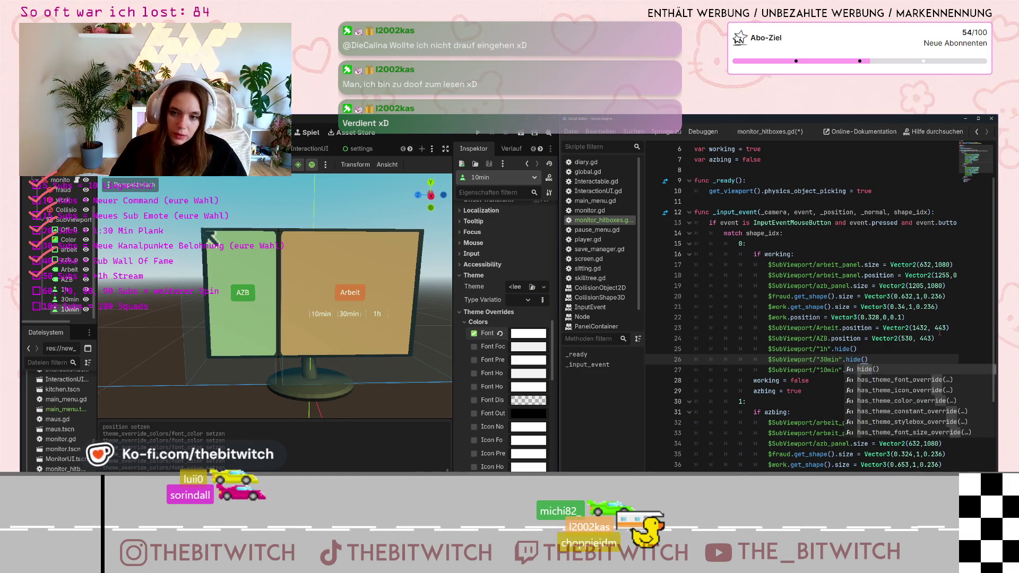
left_click(937, 329)
double_click(853, 370)
type("hide(")
left_click(915, 318)
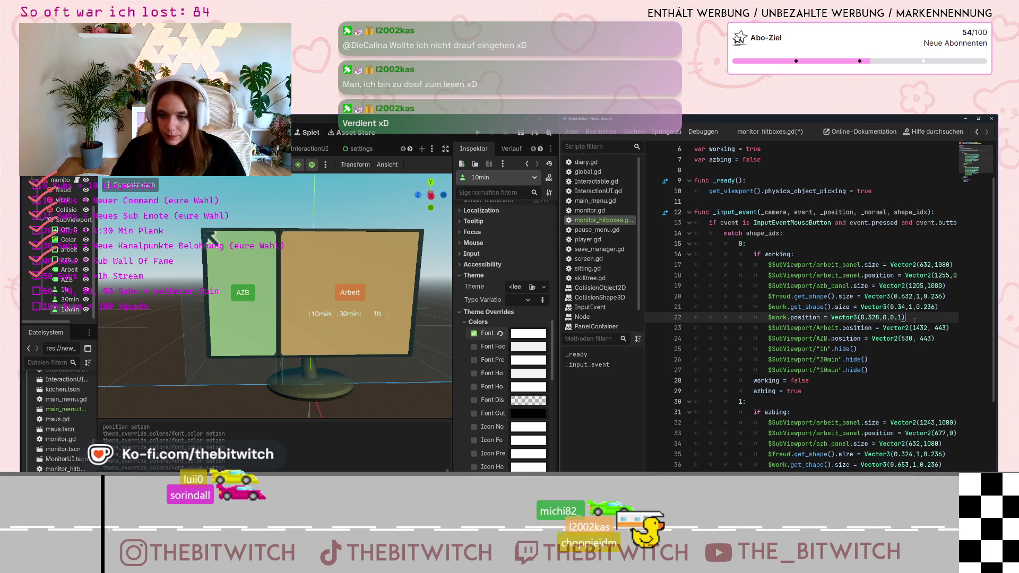
key("ctrl+s")
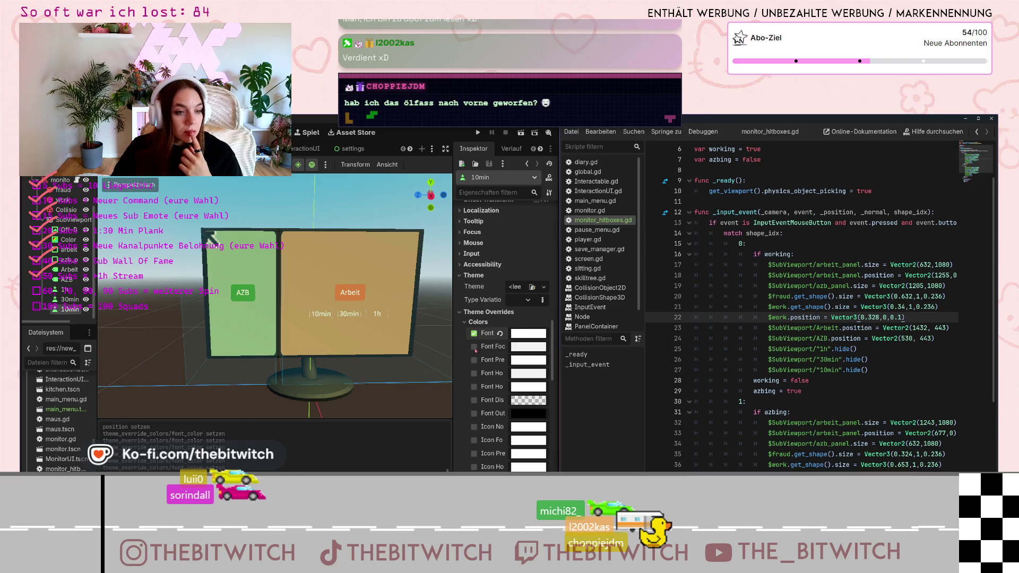
Toggle a monitor node's visibility, run the project and walk up to the in-game monitor.
scroll(61, 244, "up", 2)
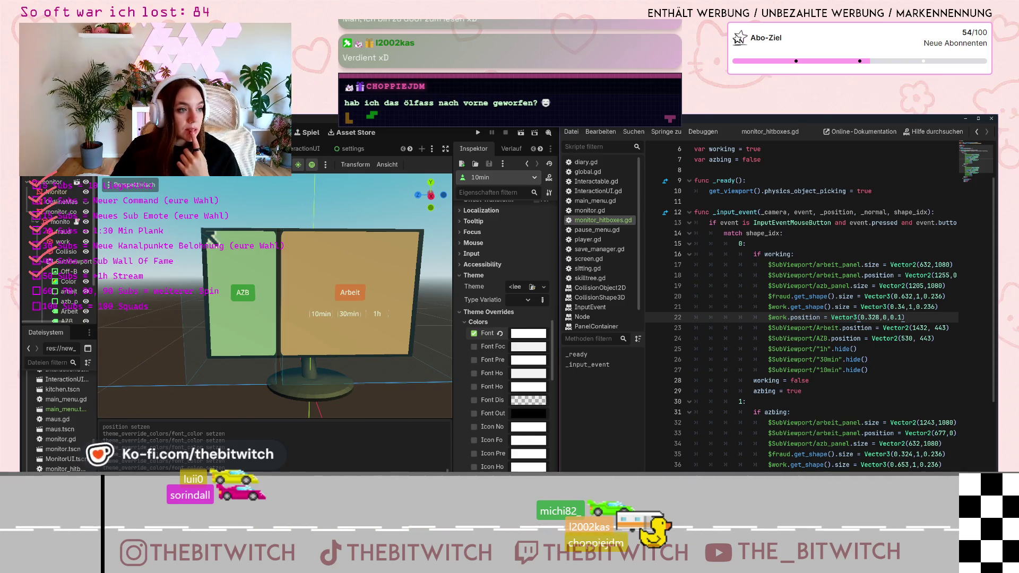
left_click(86, 212)
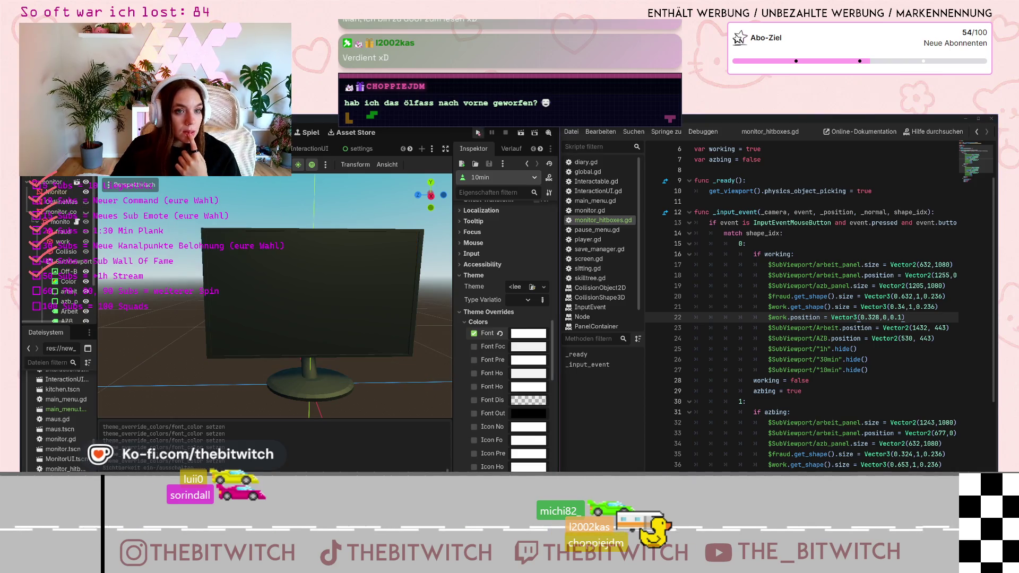
left_click(478, 133)
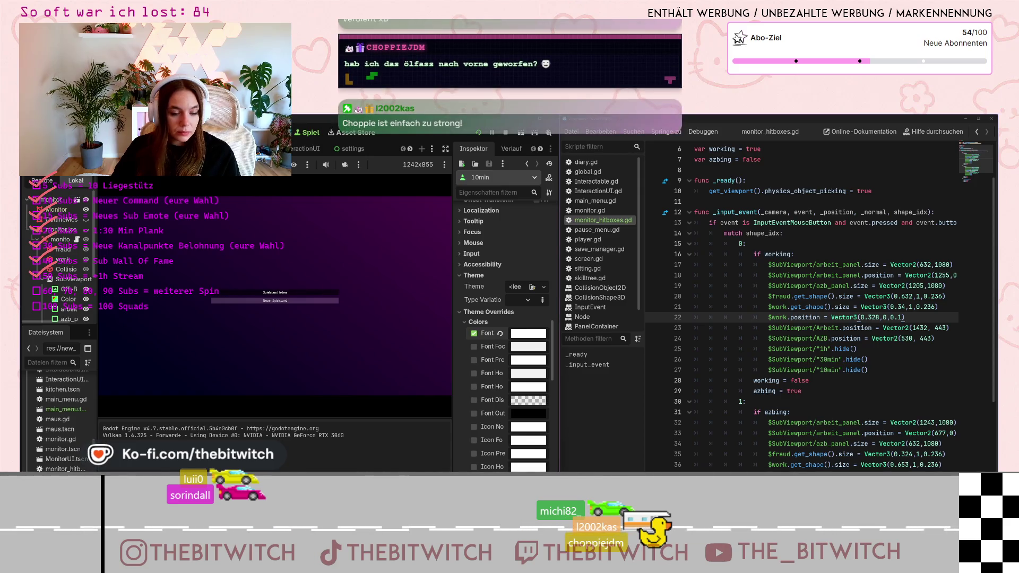
left_click(300, 293)
key("w")
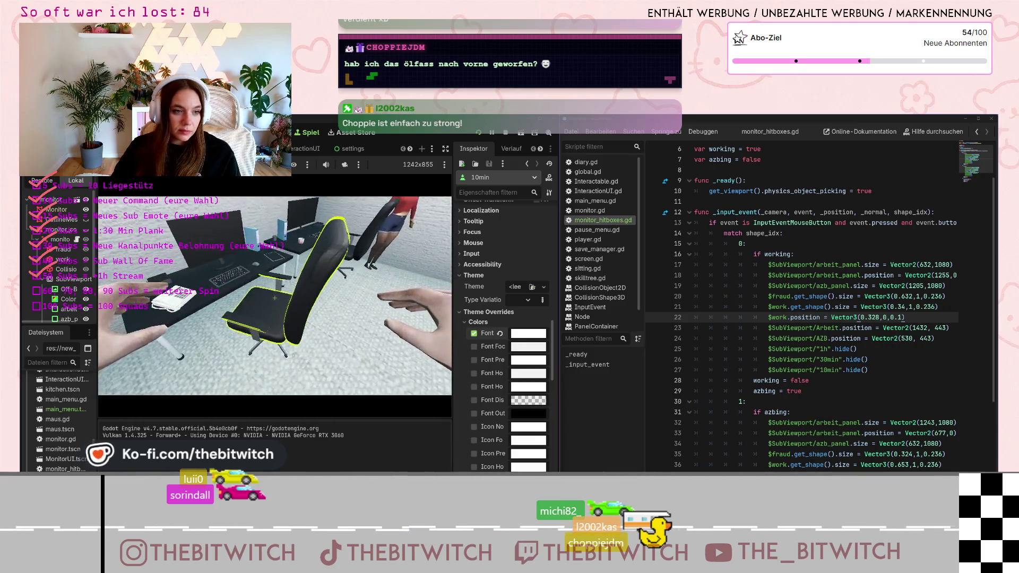
left_click(275, 297)
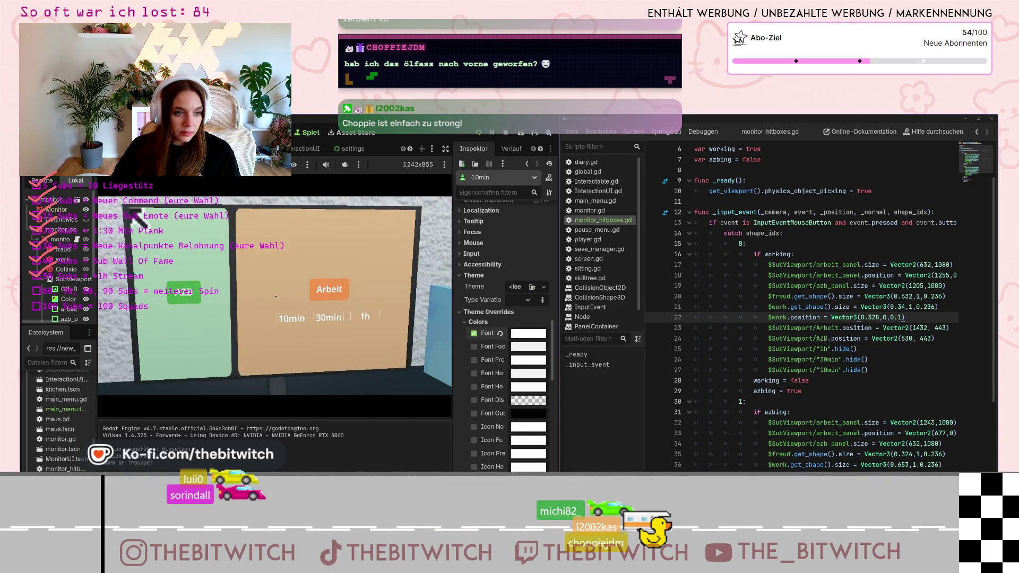
Click the AZB and Arbeit panels repeatedly to test the layout switching.
left_click(184, 336)
left_click(184, 335)
left_click(184, 335)
left_click(184, 335)
left_click(185, 335)
left_click(184, 335)
left_click(184, 335)
left_click(321, 330)
left_click(321, 330)
left_click(321, 330)
left_click(321, 330)
left_click(297, 328)
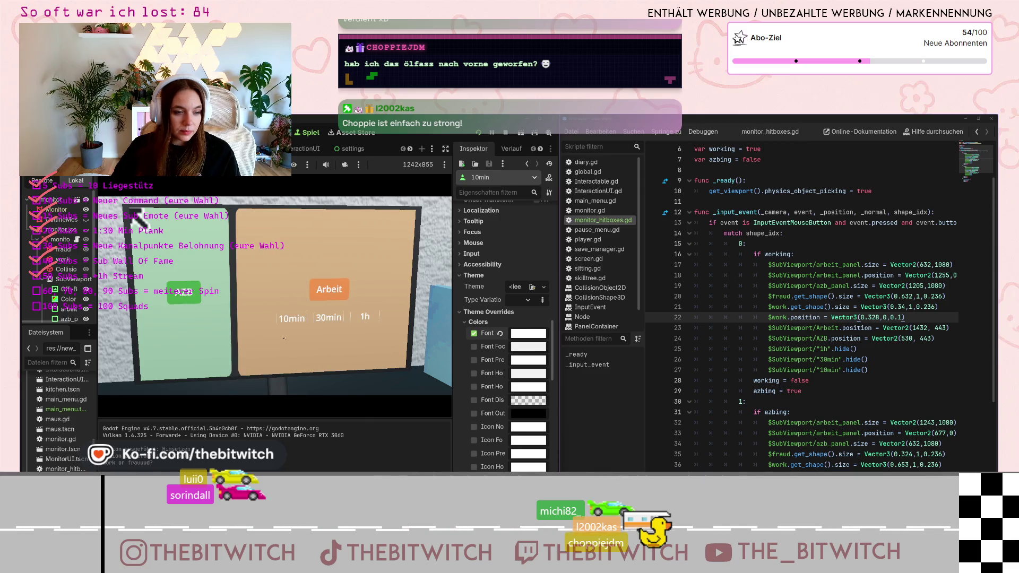
left_click(273, 326)
left_click(250, 342)
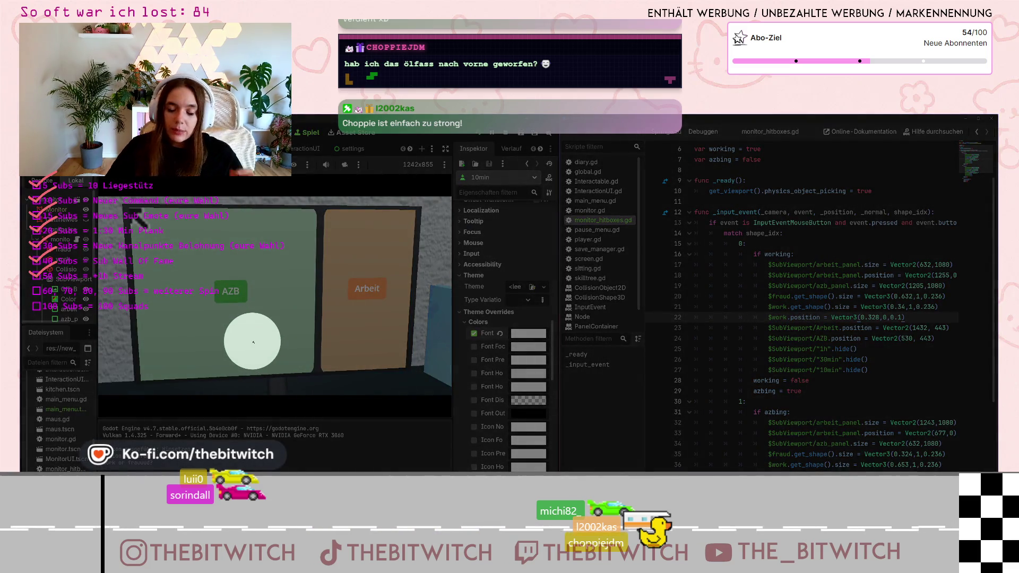
left_click(252, 342)
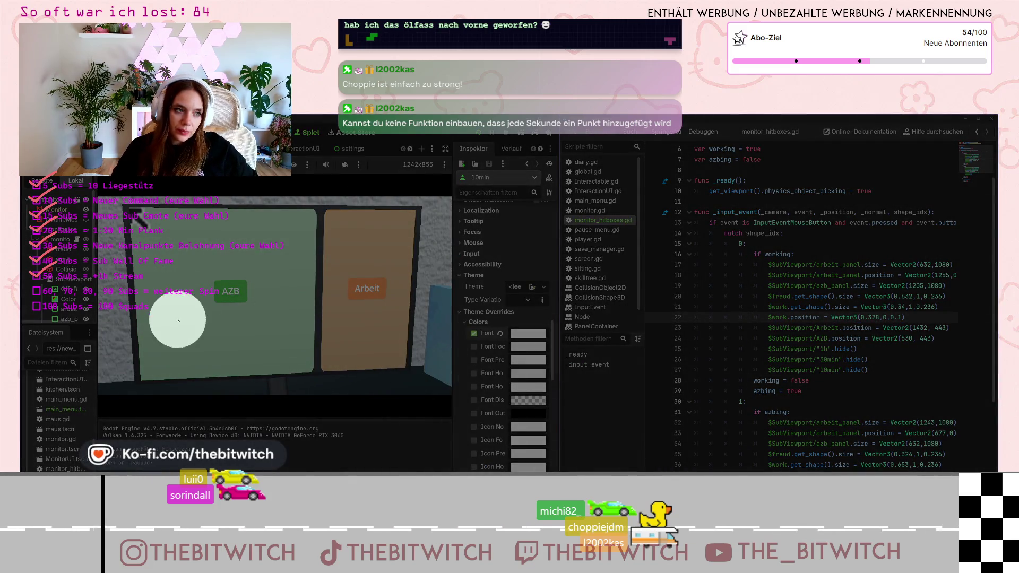
left_click(140, 234)
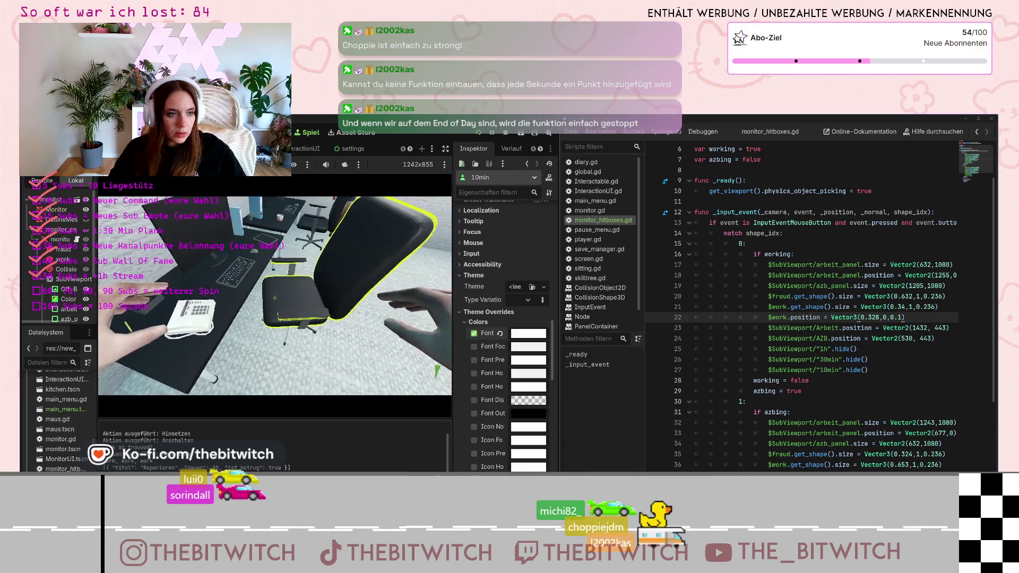
left_click(274, 298)
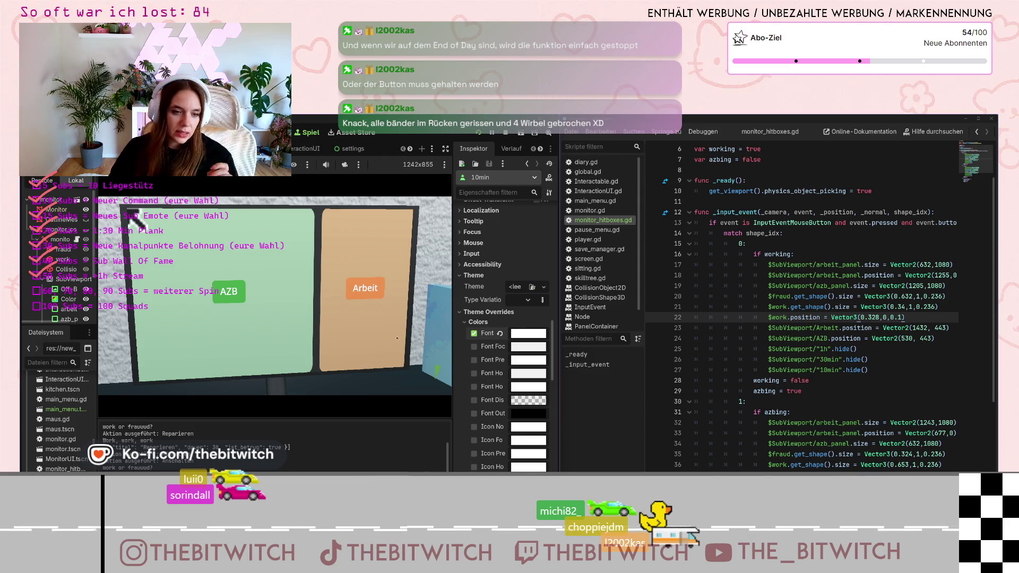
key("ctrl")
key("ctrl")
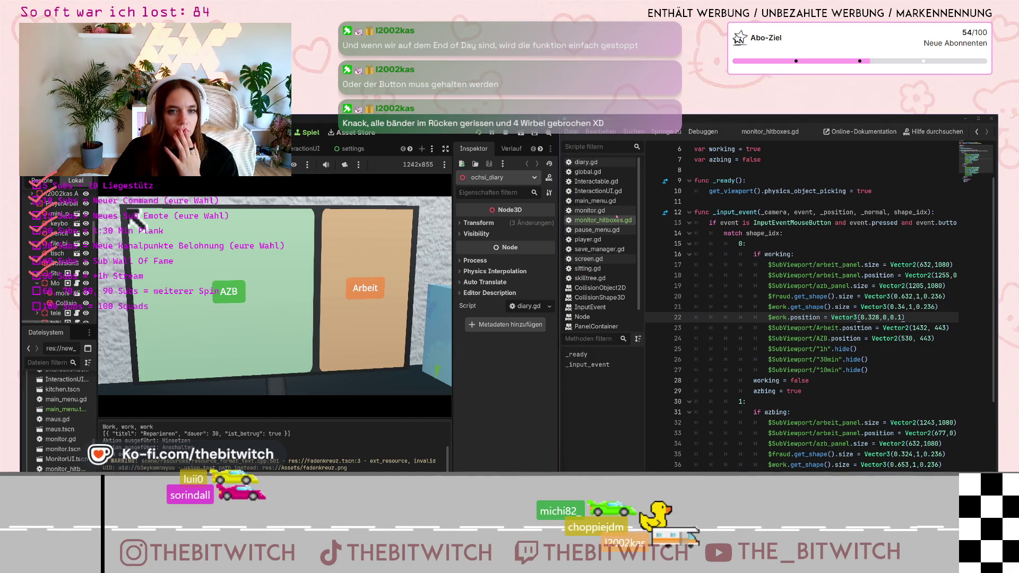
Open global.gd from the script list.
left_click(589, 172)
Scroll global.gd to the time_management function's fraud and work time logic.
scroll(820, 301, "up", 5)
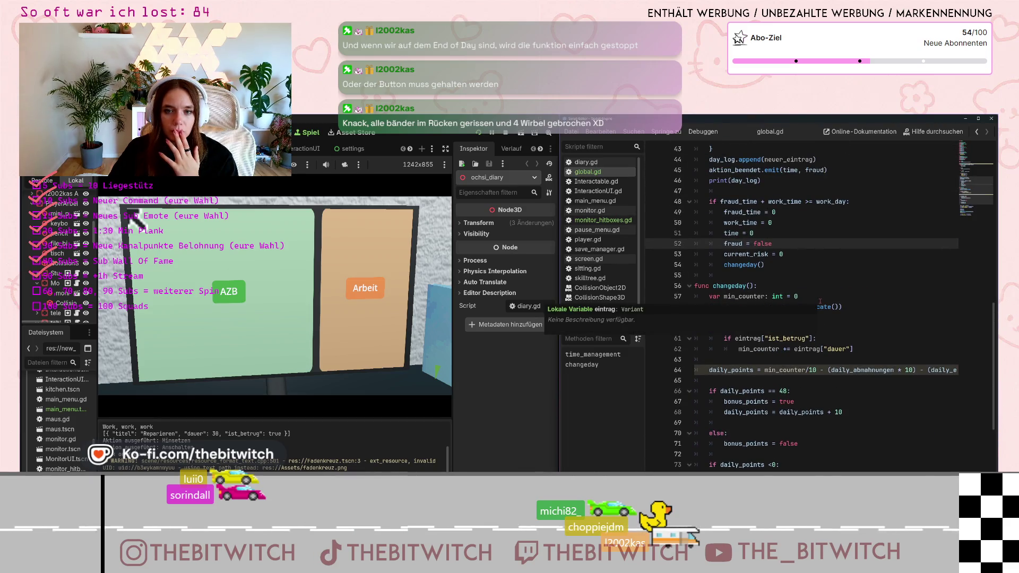
scroll(820, 301, "up", 6)
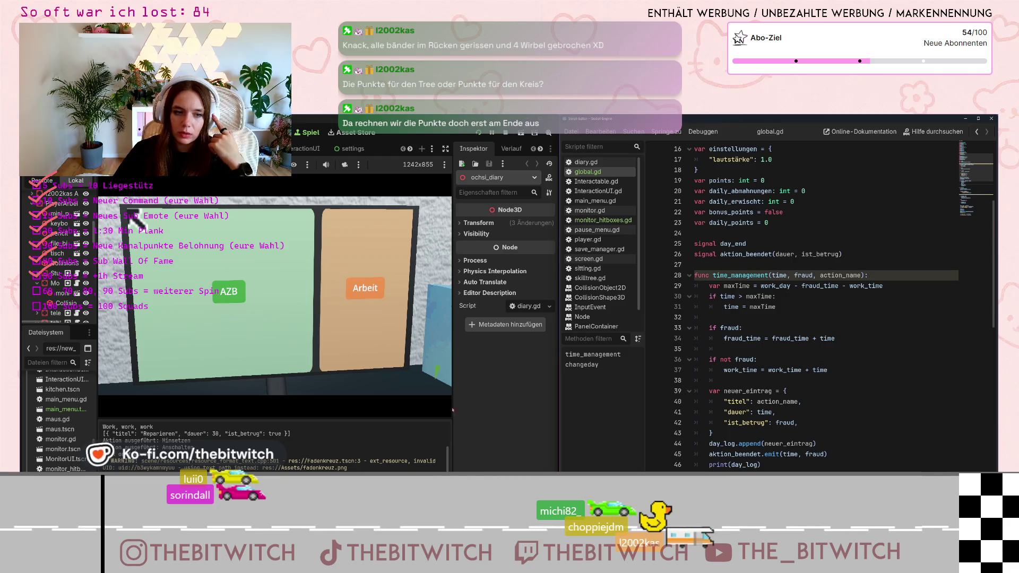
key("ctrl")
key("ctrl")
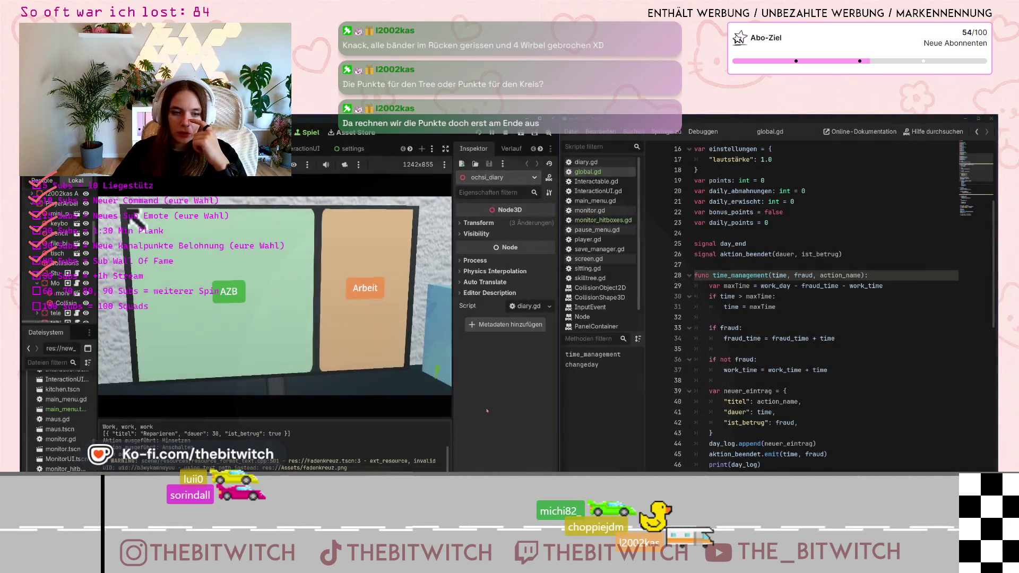
scroll(777, 320, "down", 8)
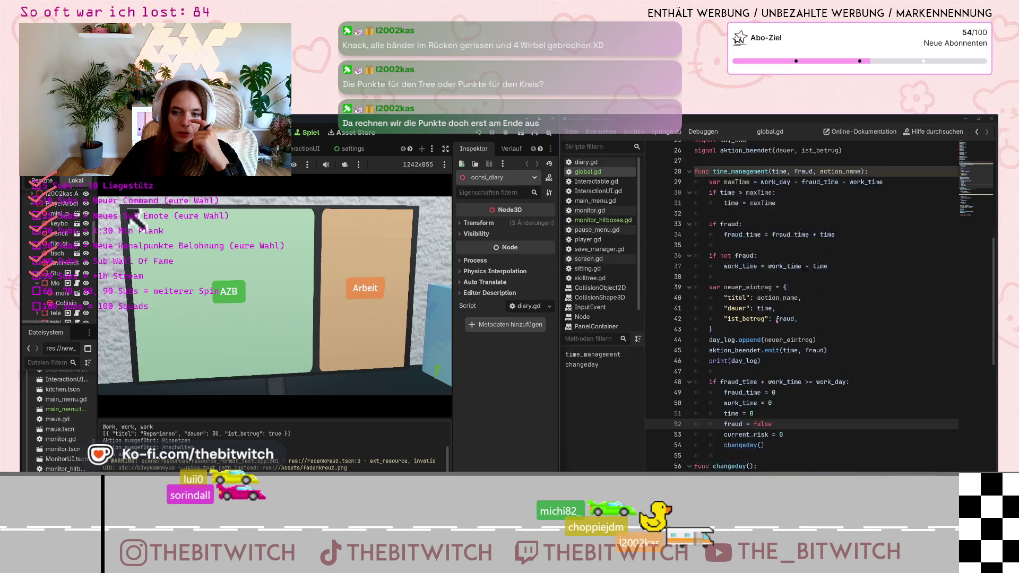
Scroll through global.gd's changeday() code while the game keeps running.
scroll(775, 327, "down", 2)
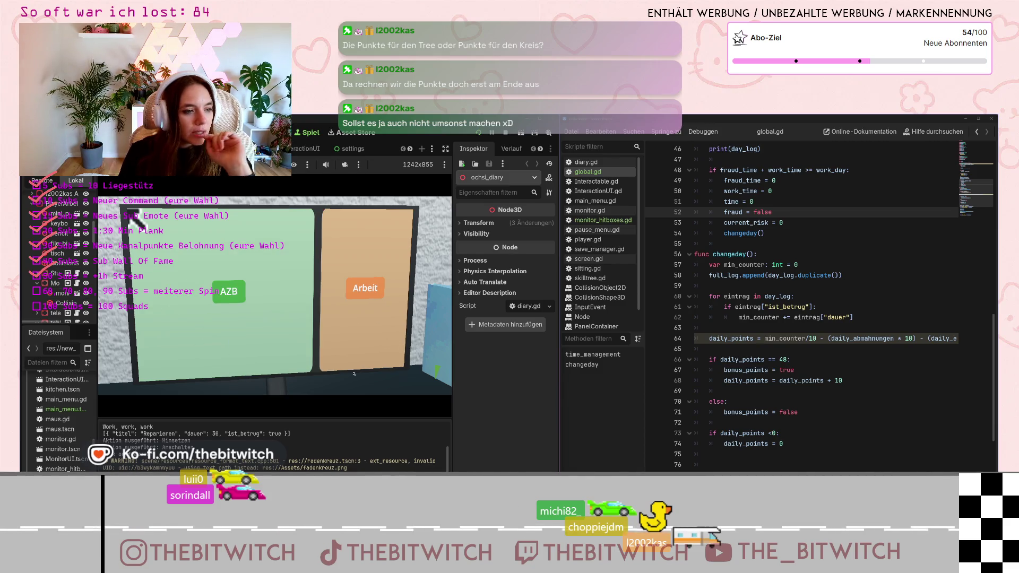
scroll(61, 255, "down", 4)
scroll(61, 254, "down", 5)
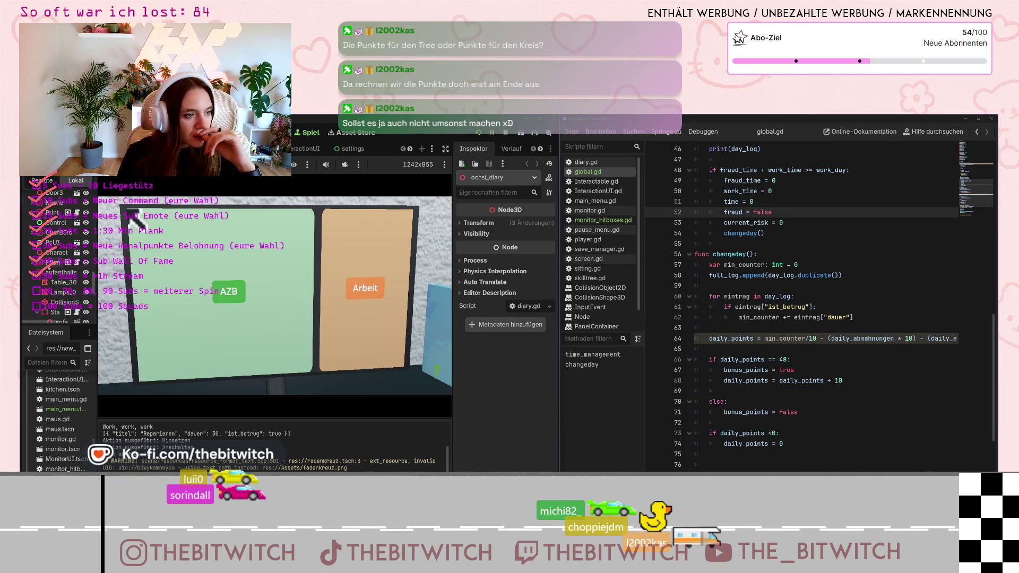
scroll(61, 255, "down", 1)
scroll(44, 285, "down", 6)
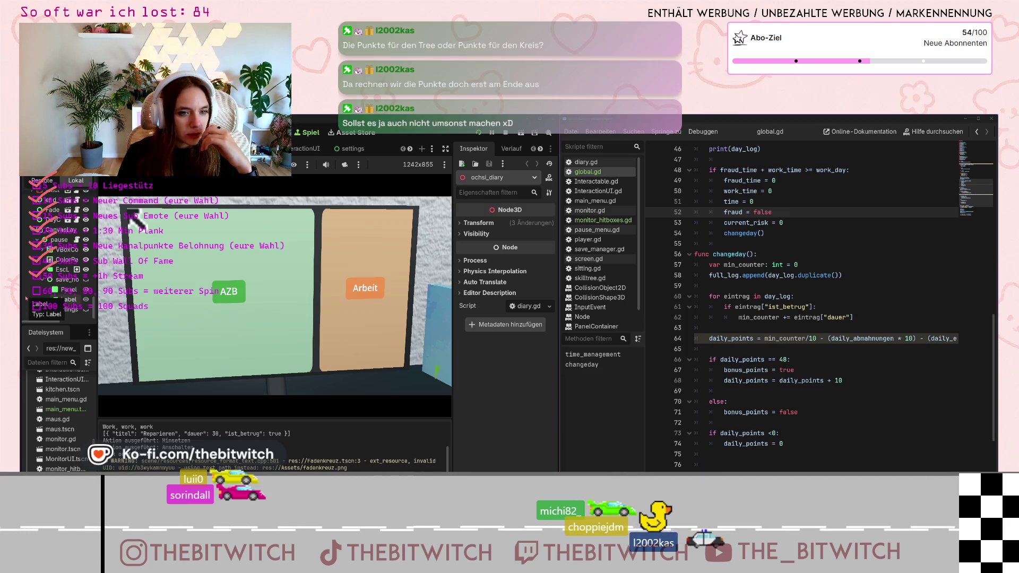
scroll(53, 255, "up", 1)
scroll(58, 249, "up", 4)
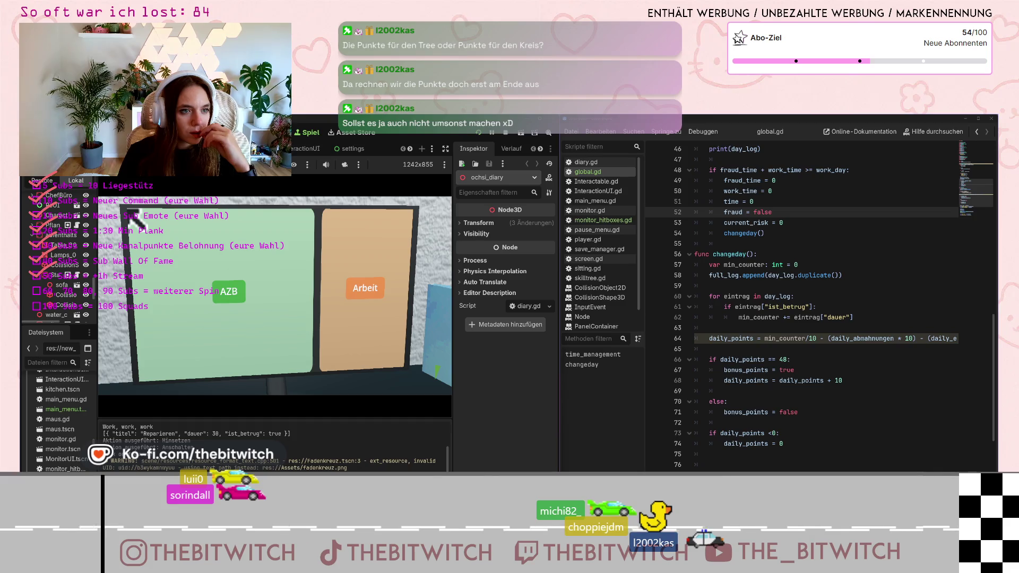
left_click(69, 309)
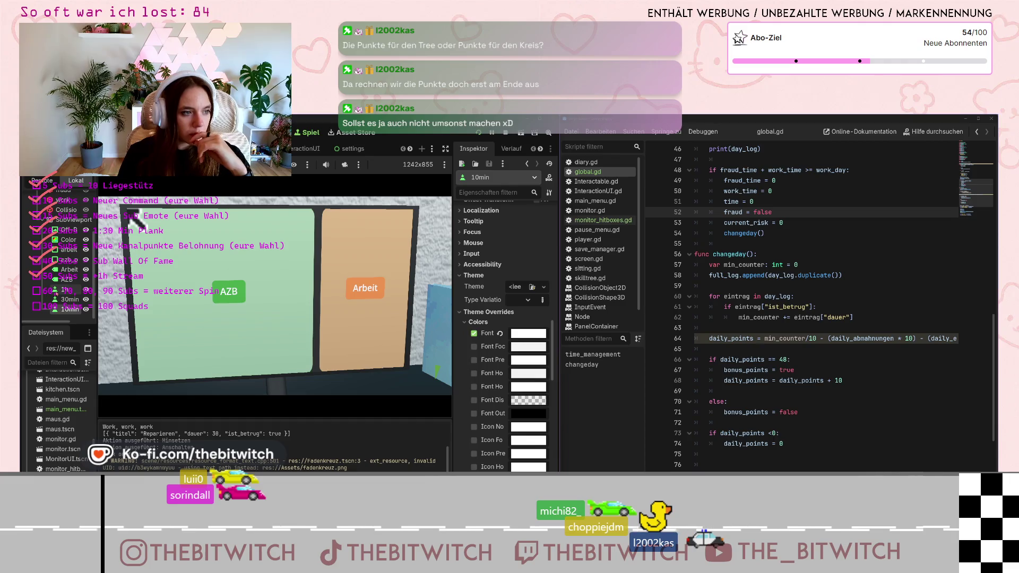
Show the monitor UI, duplicate the 1h button and rename the copy 'Start'.
left_click(64, 289)
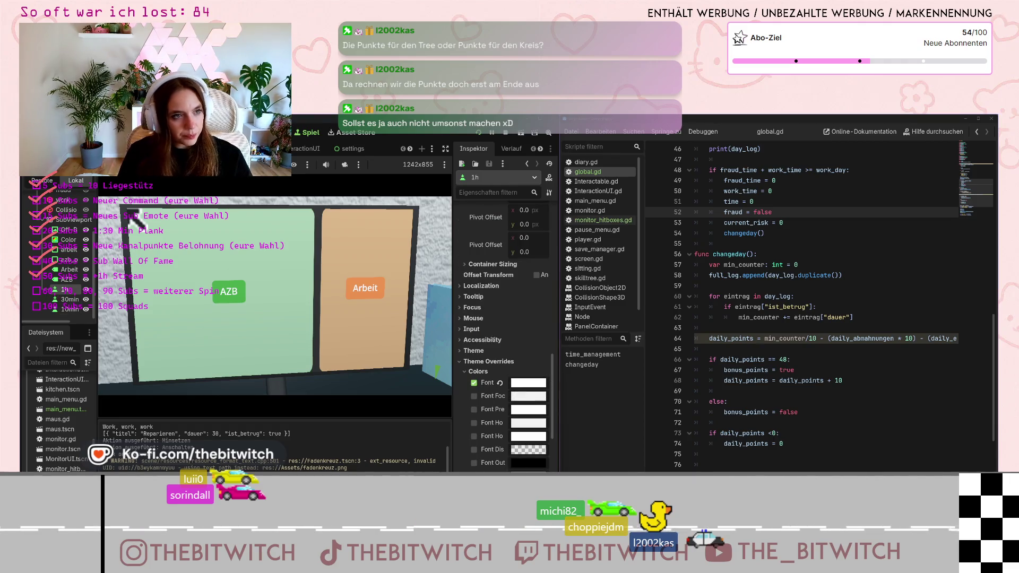
key("ctrl+F2")
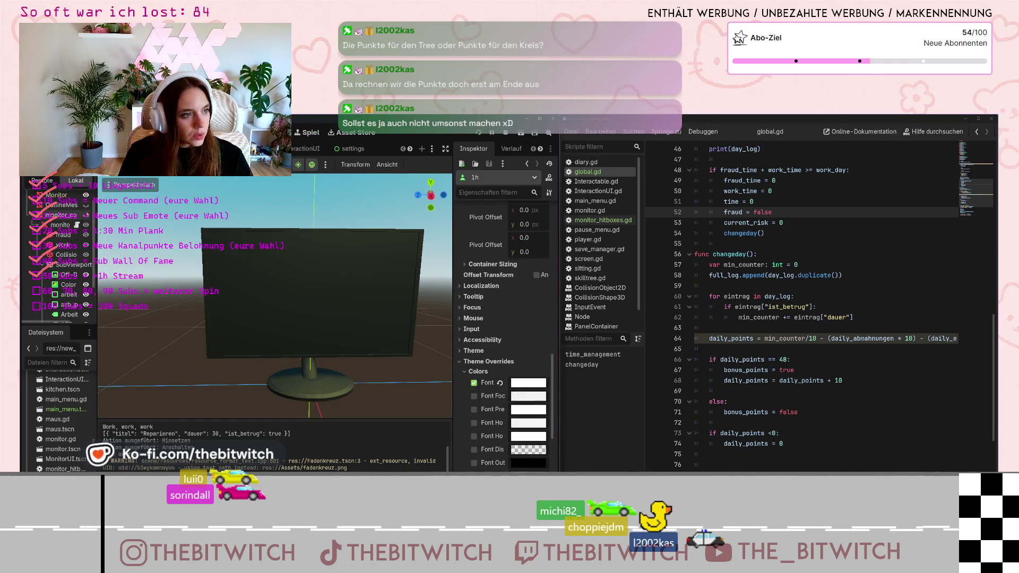
left_click(85, 274)
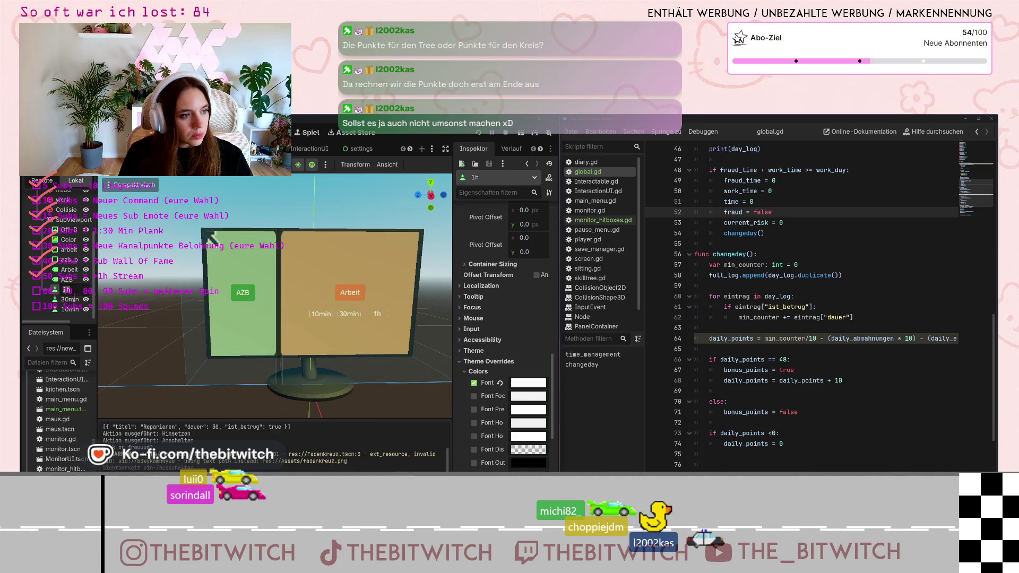
key("ctrl+d")
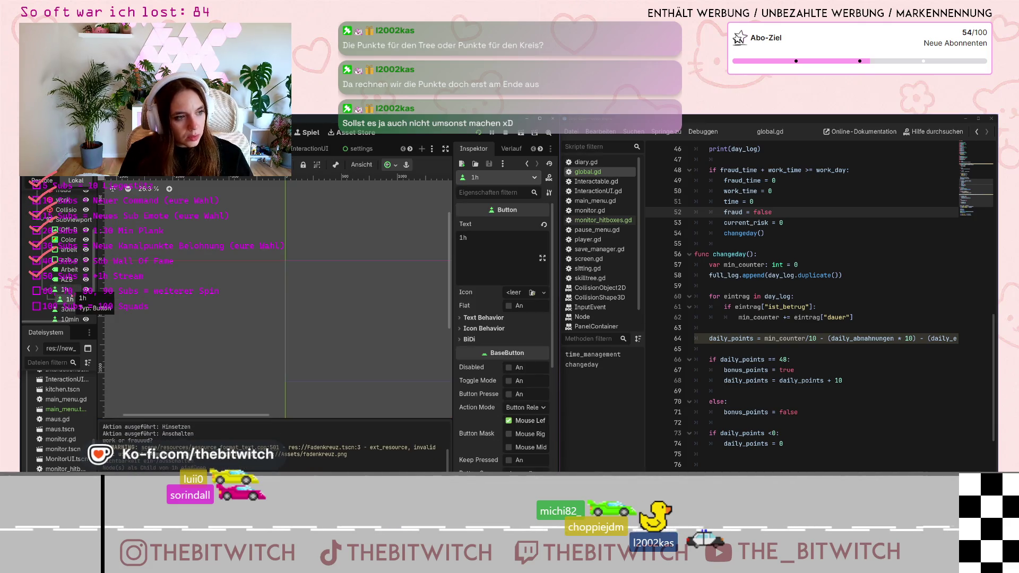
key("F2")
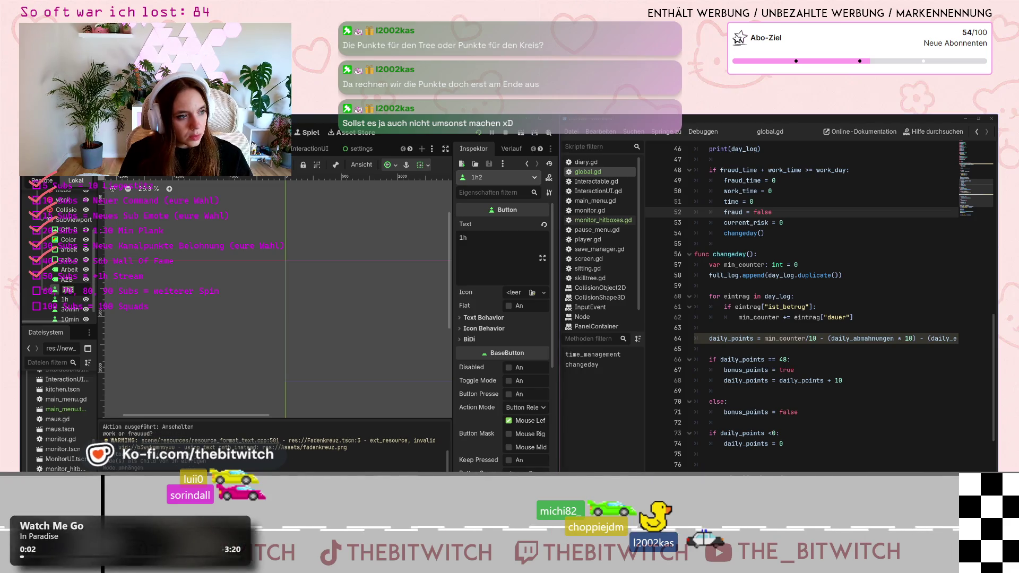
type("Start")
key("Return")
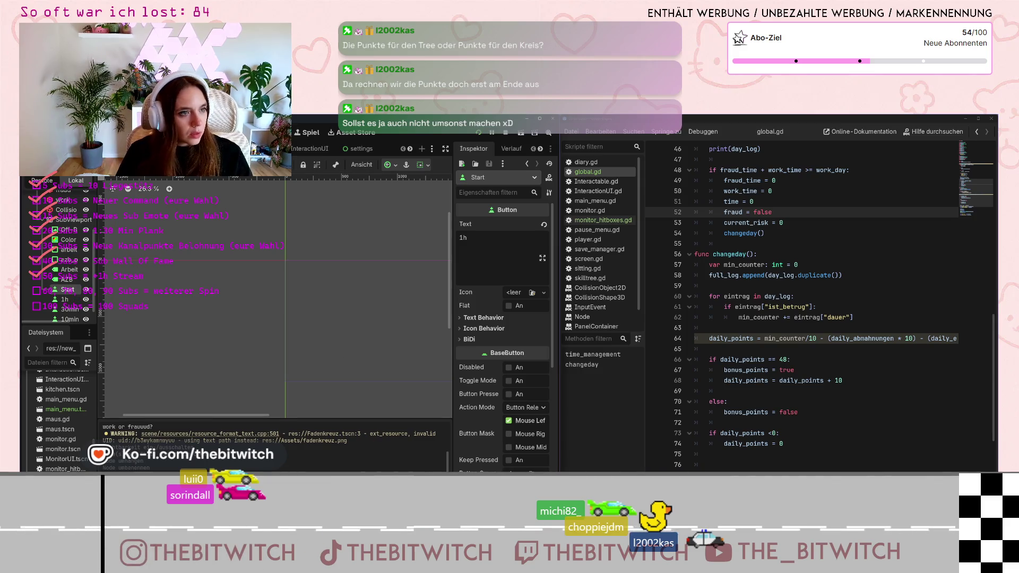
key("ctrl+F2")
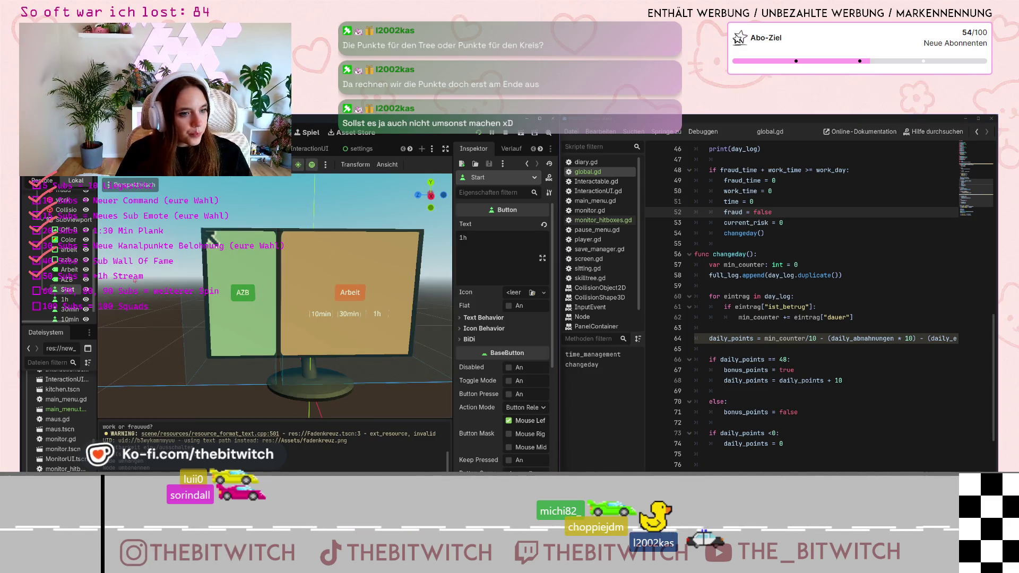
Under Layout > Transform, set the Start button's Position x to 1000.
scroll(515, 398, "down", 5)
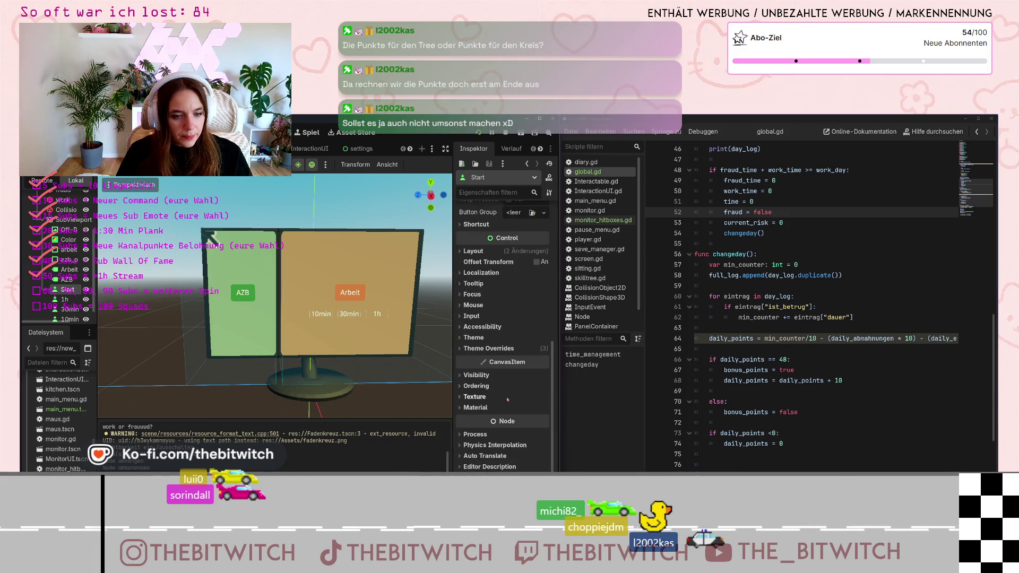
scroll(502, 395, "up", 5)
left_click(463, 366)
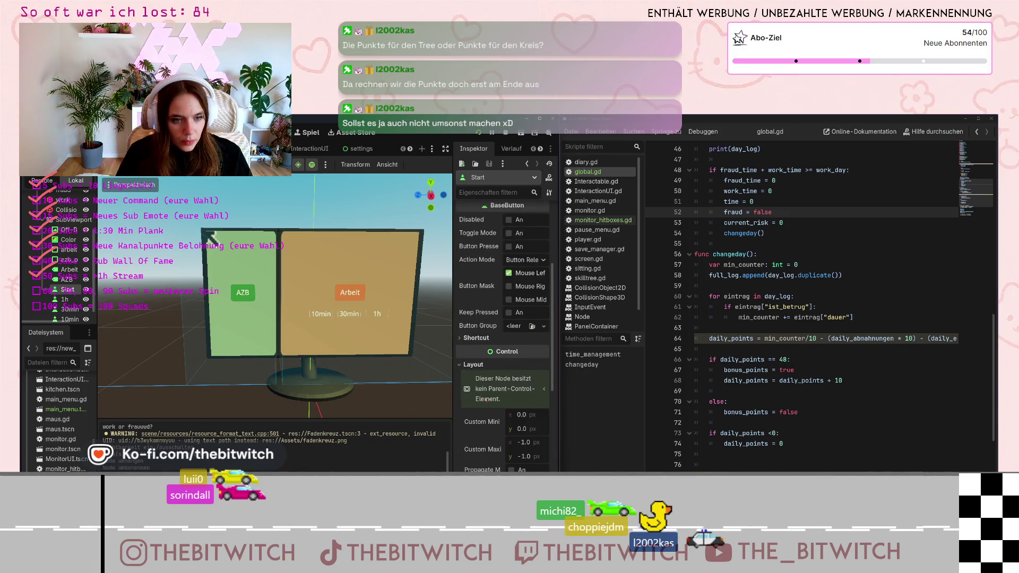
scroll(486, 403, "down", 8)
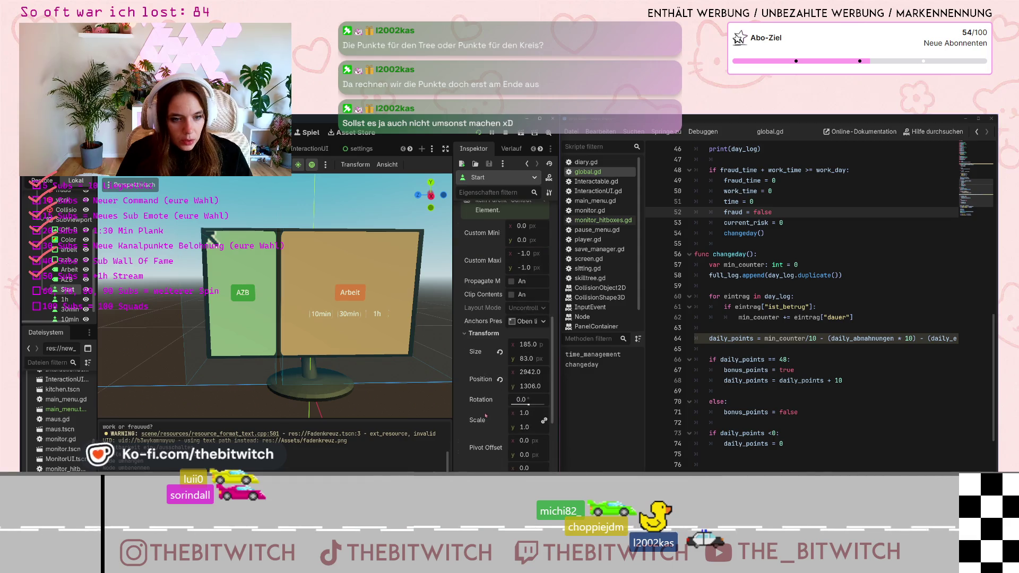
left_click(526, 378)
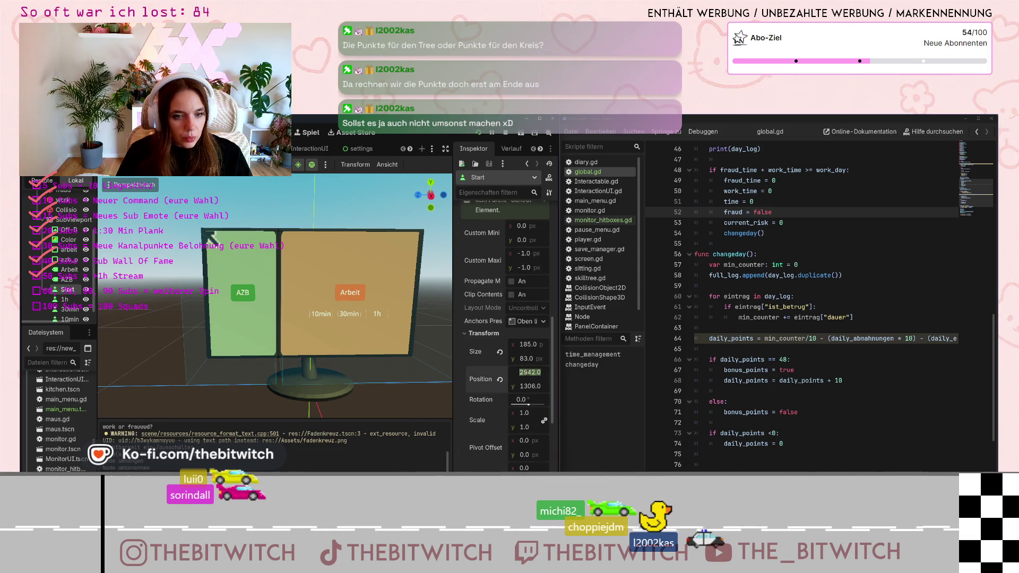
left_click(532, 372)
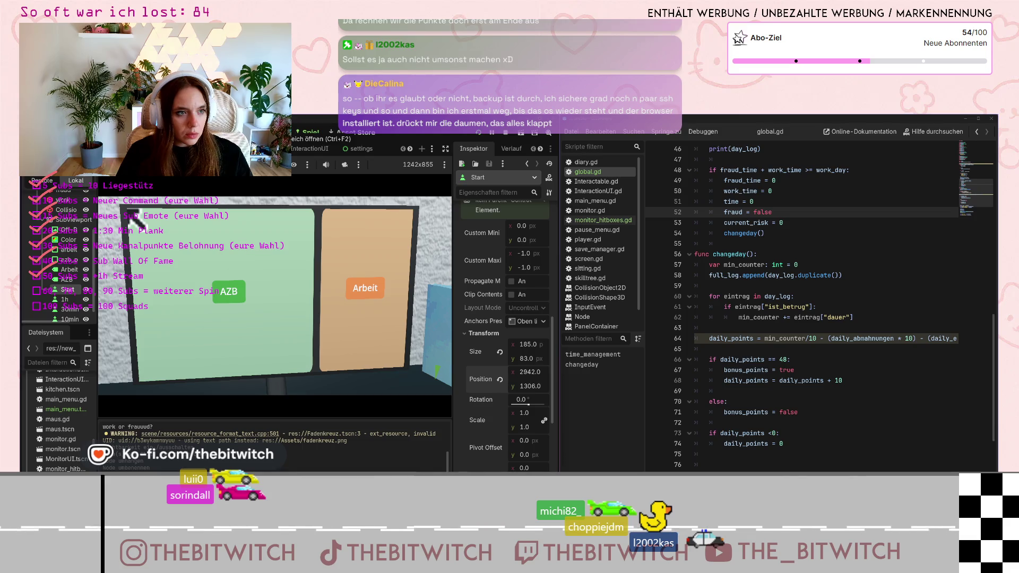
left_click(250, 132)
left_click(528, 372)
type("100")
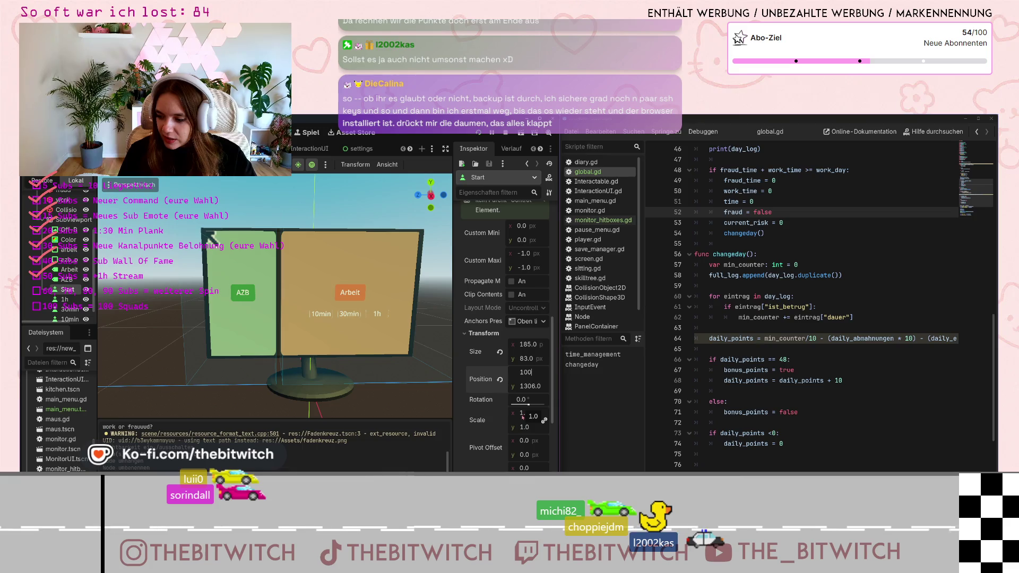
type("0")
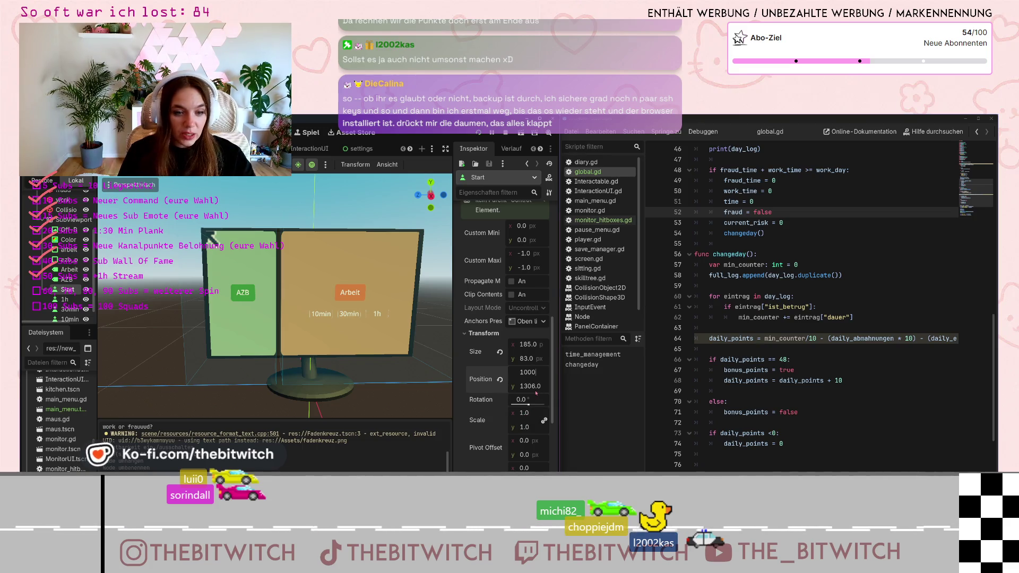
key("Return")
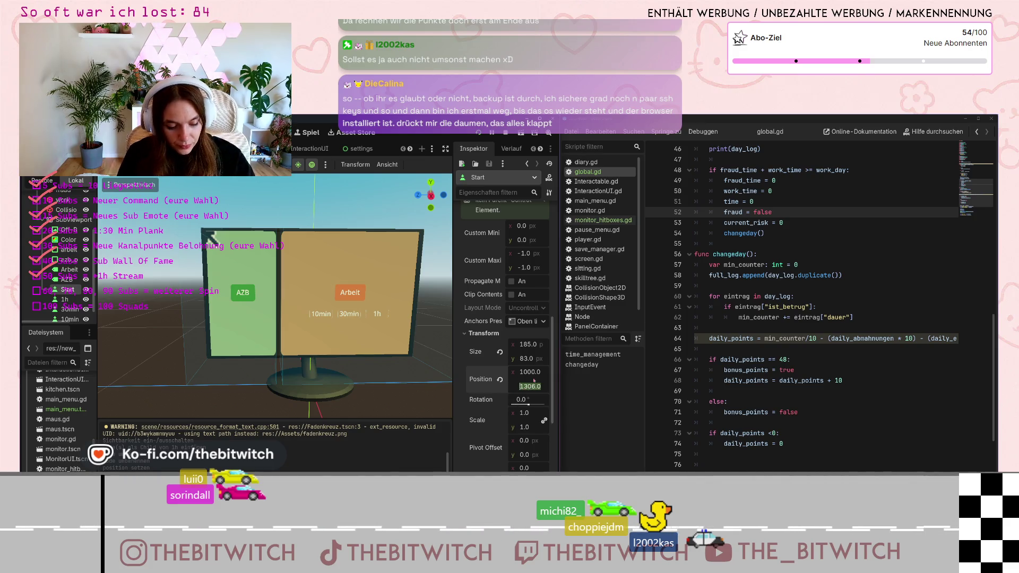
Undo the accidental paste into the Position y field.
key("ctrl+v")
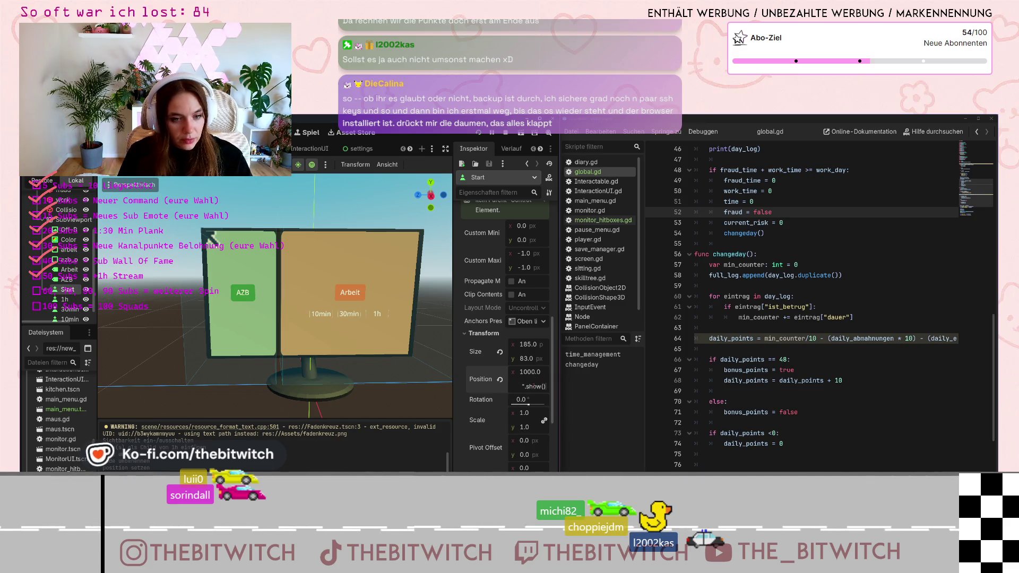
double_click(543, 387)
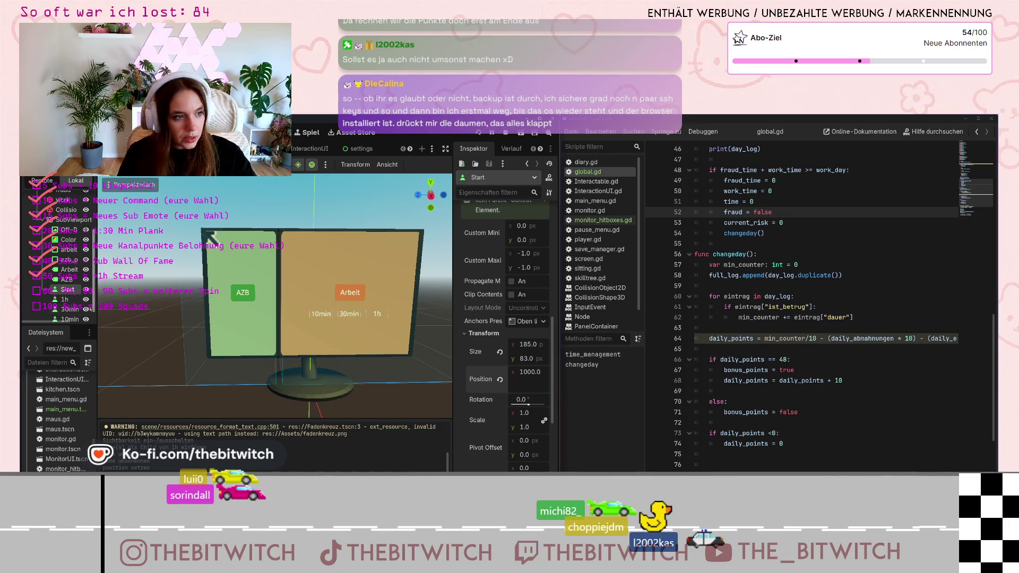
key("ctrl+z")
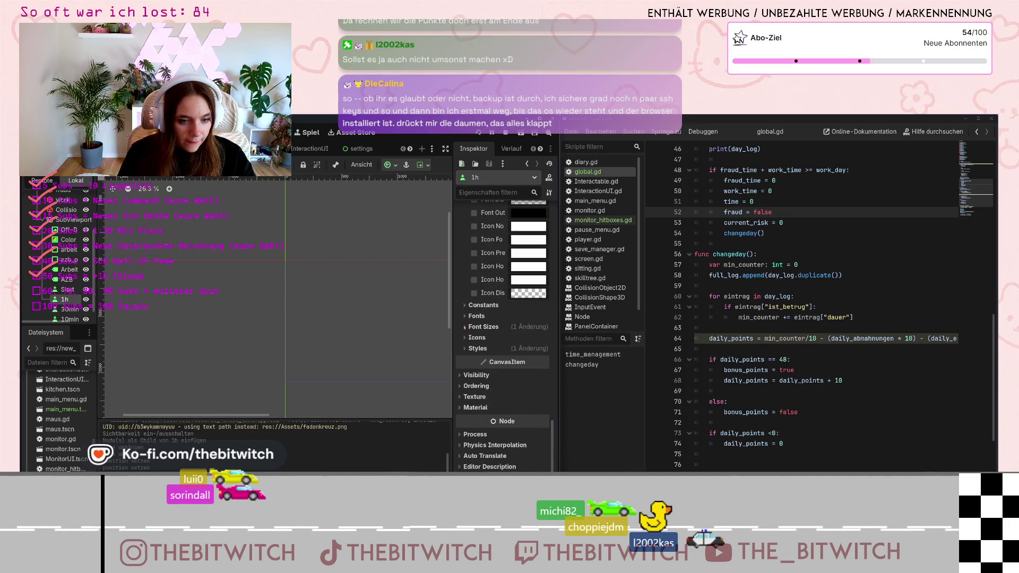
Set the Start button's Position y to 653, matching the 1h button.
scroll(467, 323, "up", 5)
scroll(485, 339, "up", 3)
scroll(487, 343, "up", 1)
scroll(504, 350, "up", 1)
left_click(526, 397)
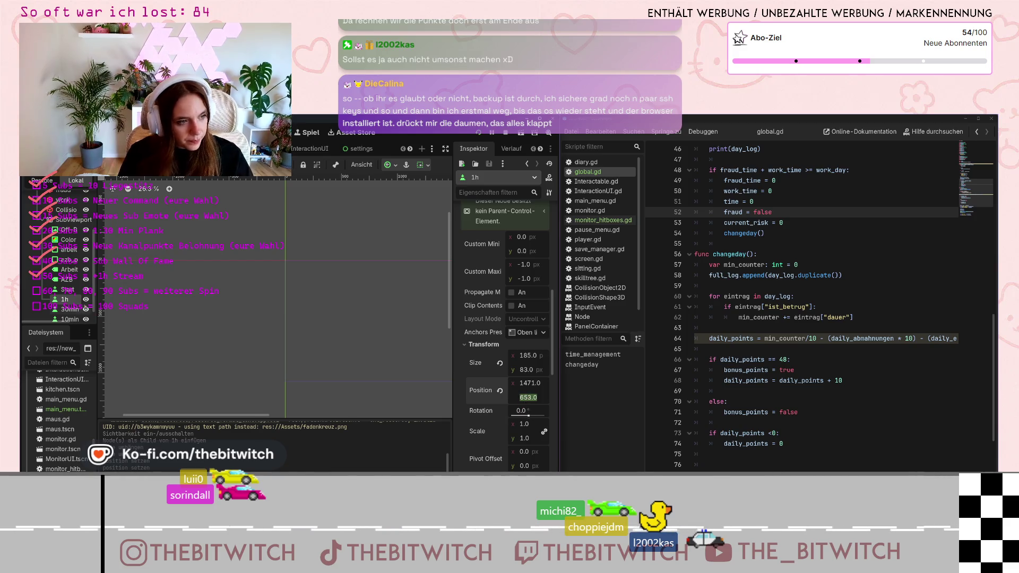
left_click(67, 289)
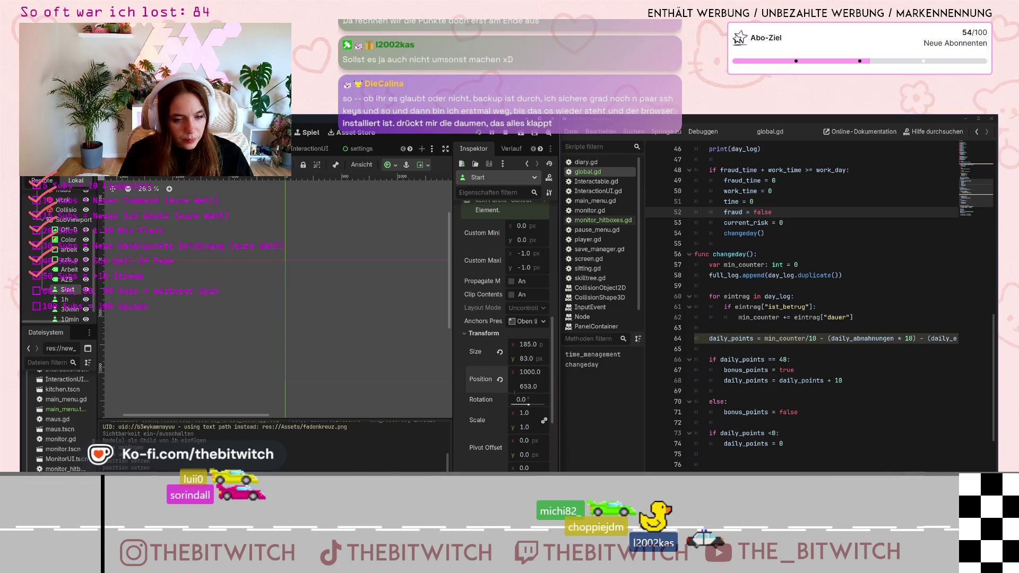
key("Return")
Nudge the Start button left three times, then restart the game to test.
key("ctrl+F2")
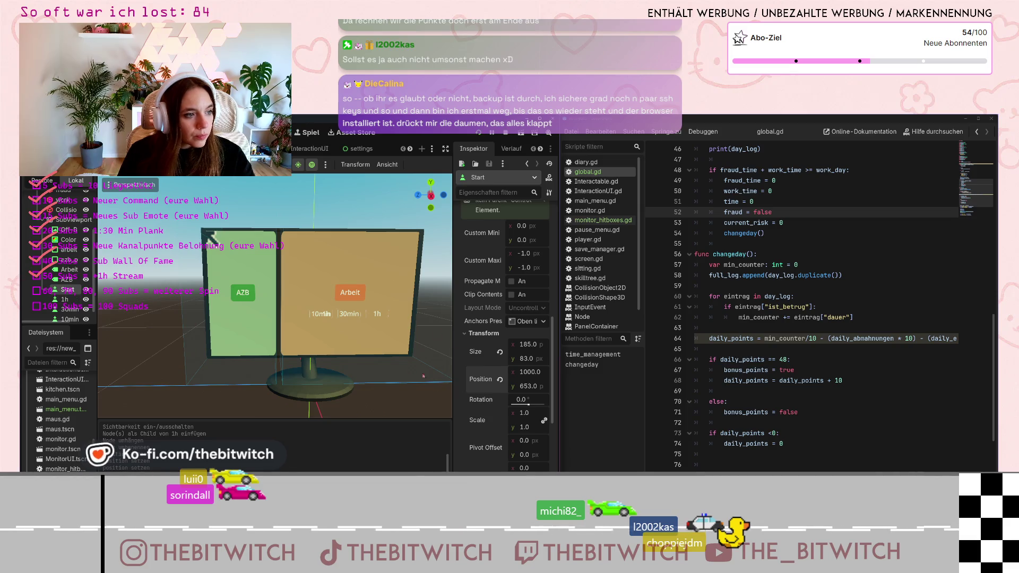
key("Down")
key("Down")
key("Down")
key("Down")
key("Down")
key("Down")
key("Down")
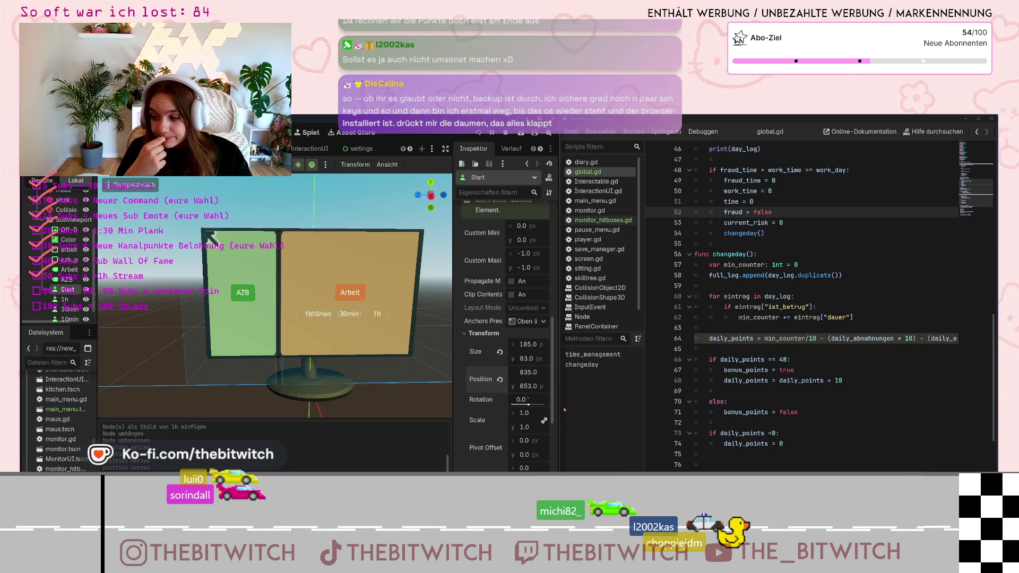
key("Down")
key("Down")
key("Down")
key("Down")
key("Down")
key("Down")
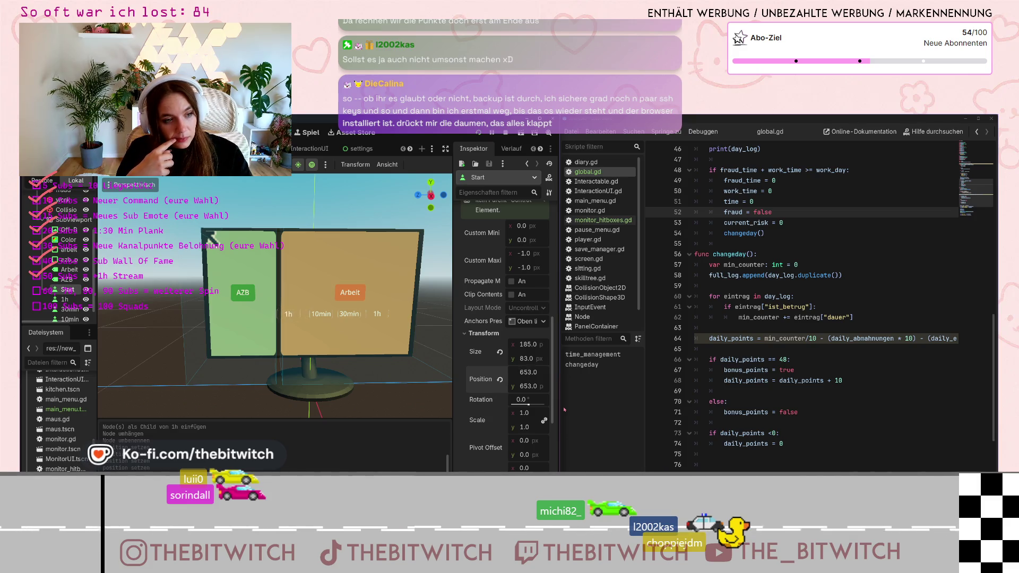
key("Down")
key("Down")
key("Down")
key("Down")
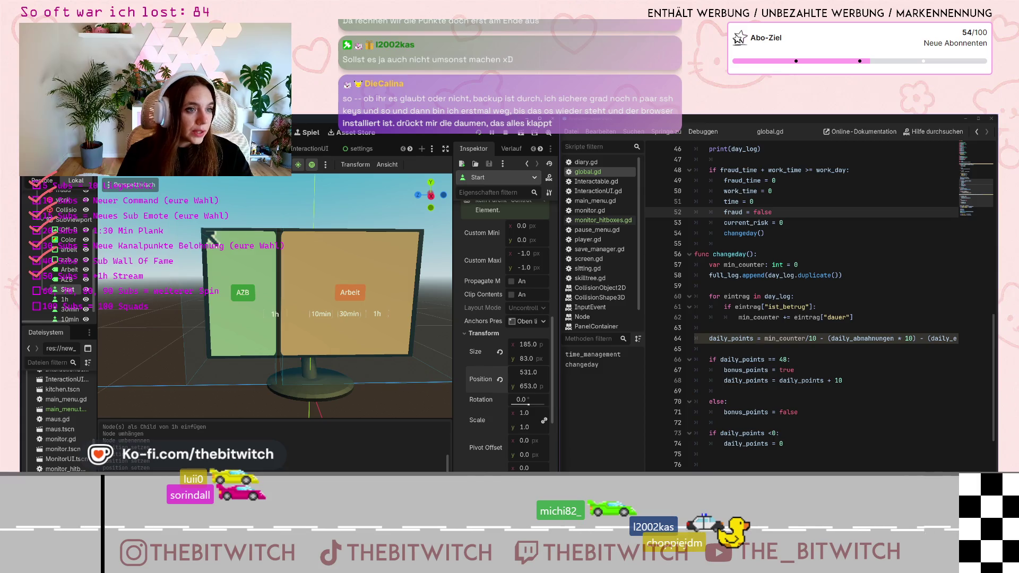
left_click(305, 134)
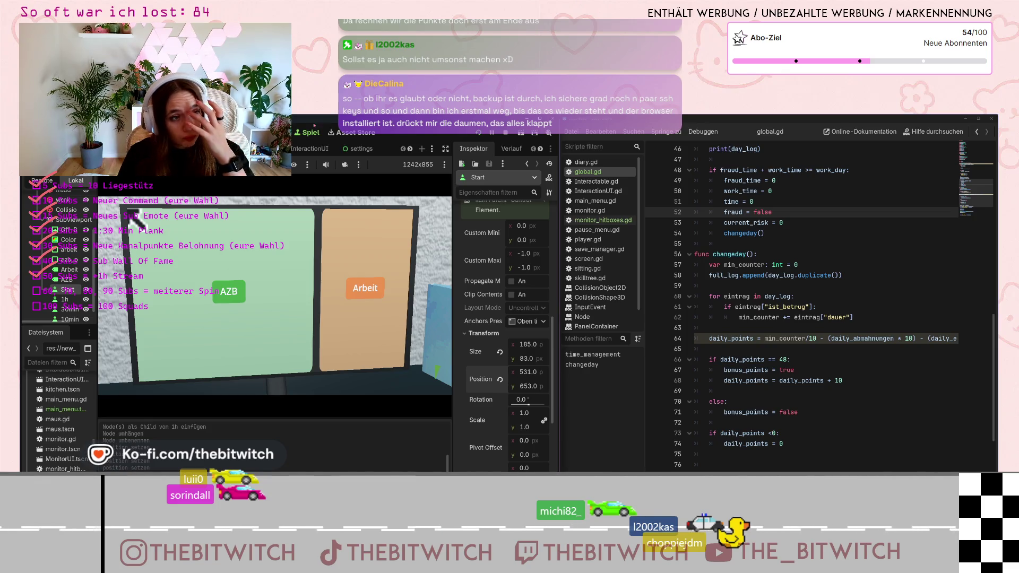
key("F5")
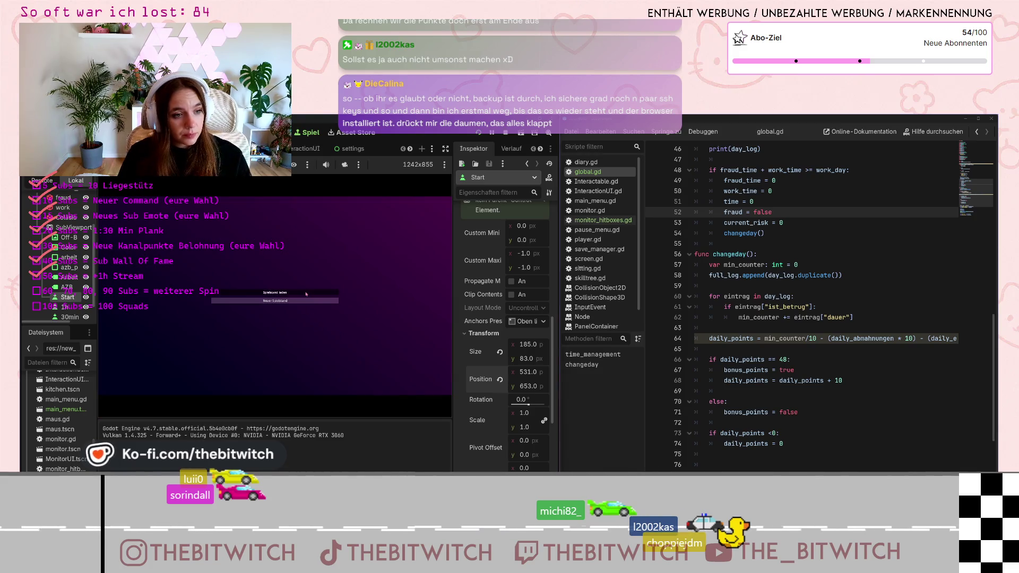
Start a new game, sit at the desk, view the AZB screen, then stop.
left_click(275, 300)
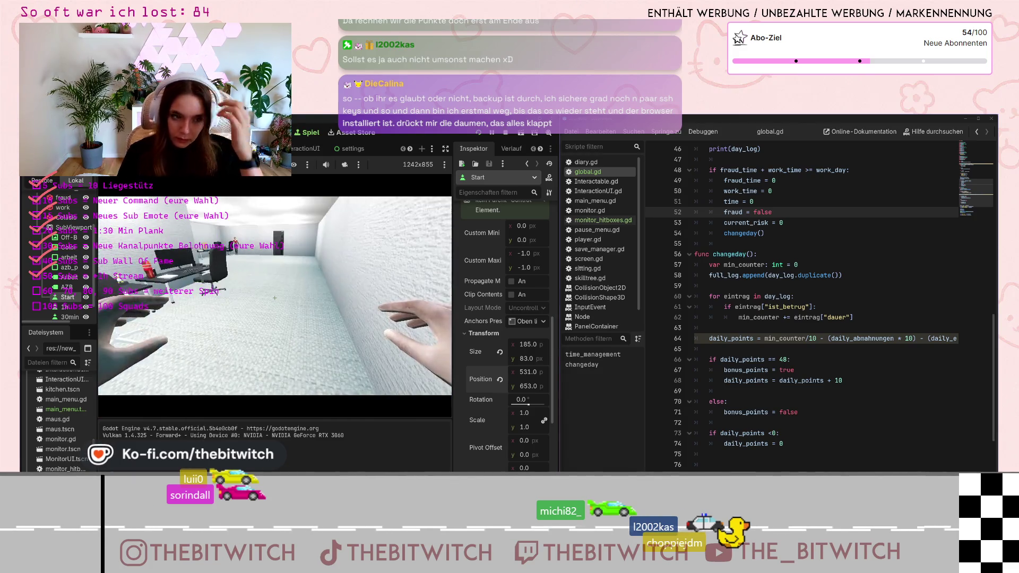
key("w")
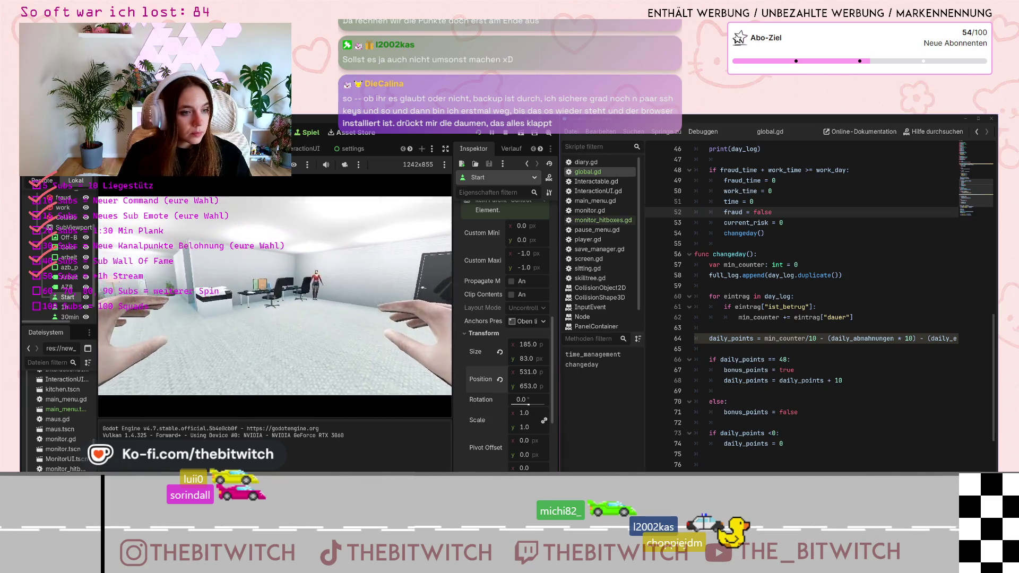
key("e")
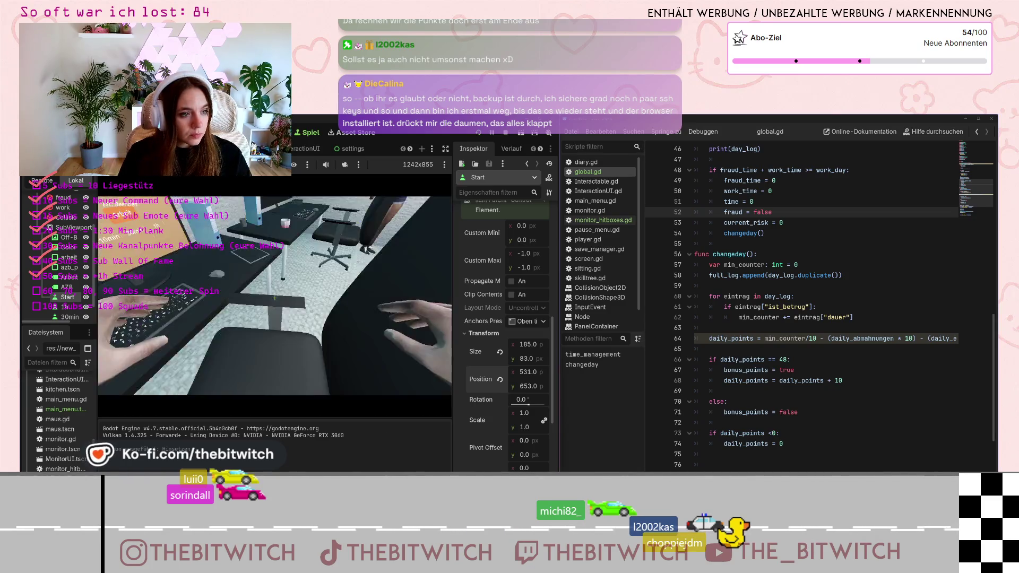
left_click(236, 319)
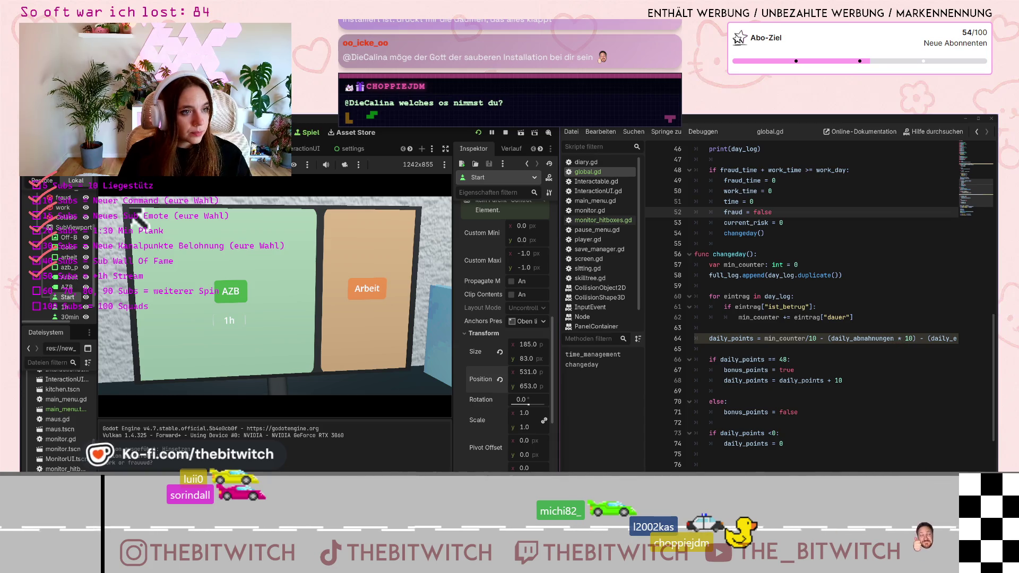
key("F8")
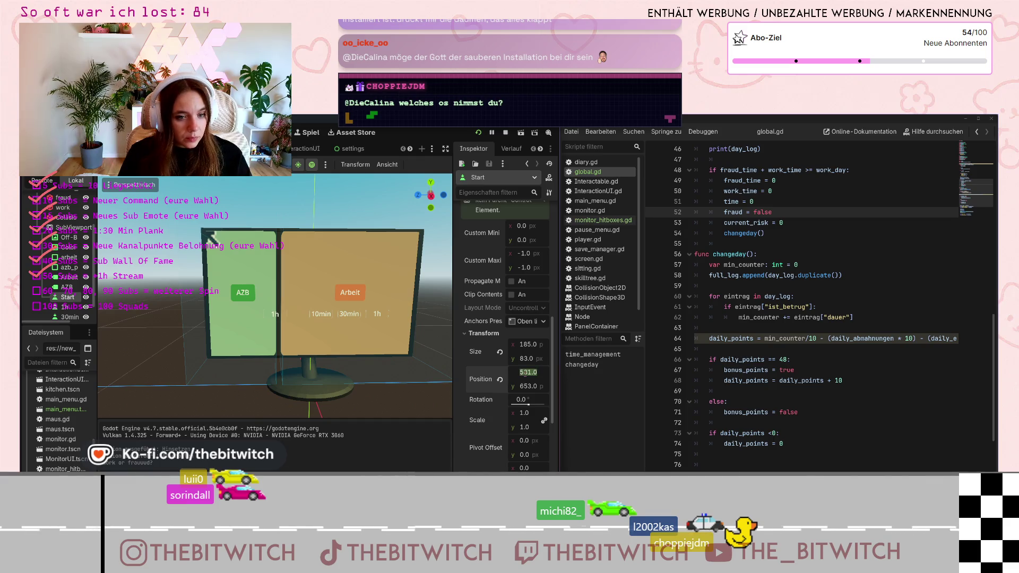
Adjust the Start button's x position through 537, 540, 543, 544 to 545, checking in-game.
type("w")
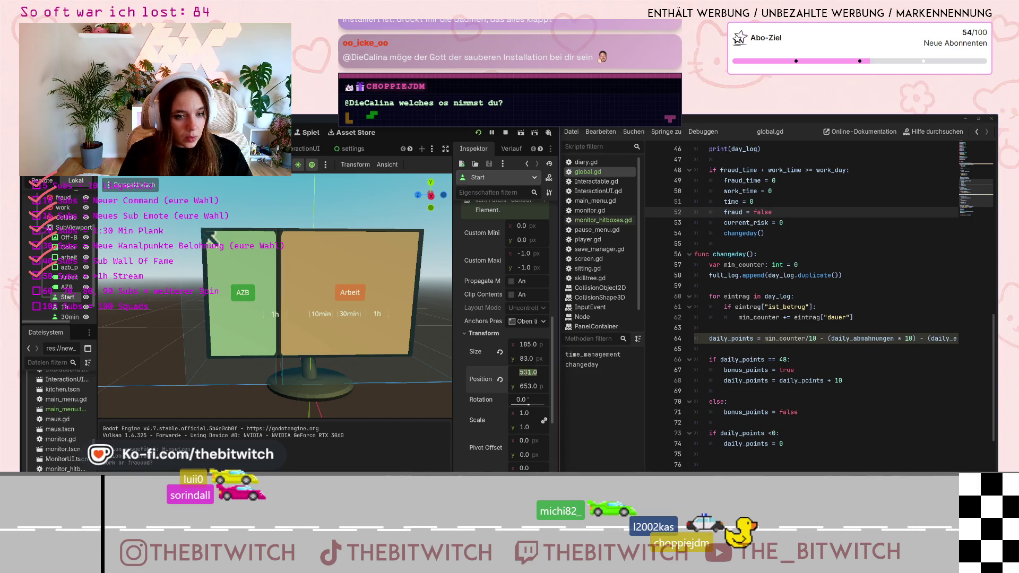
type("537")
key("Return")
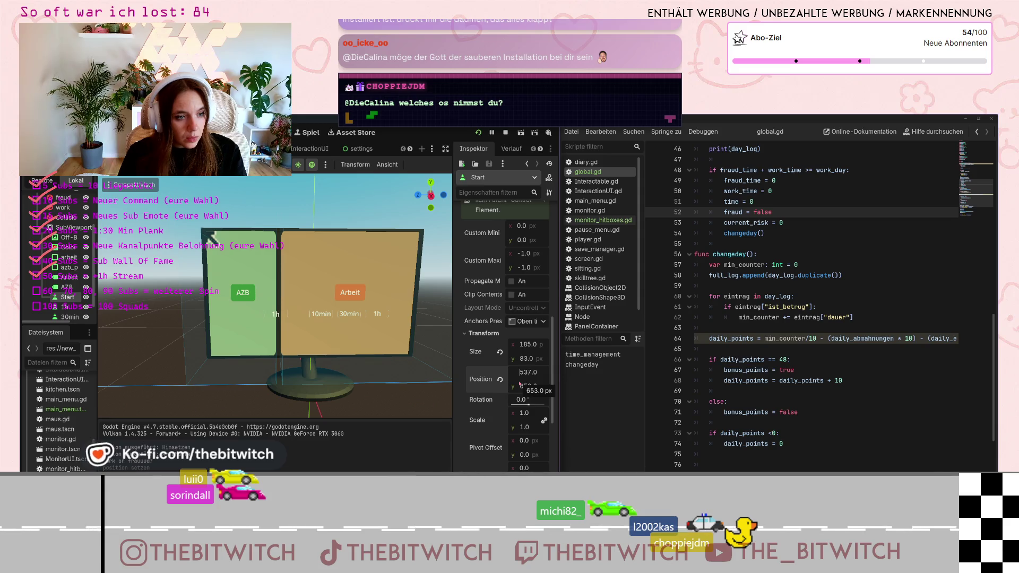
type("540")
key("Return")
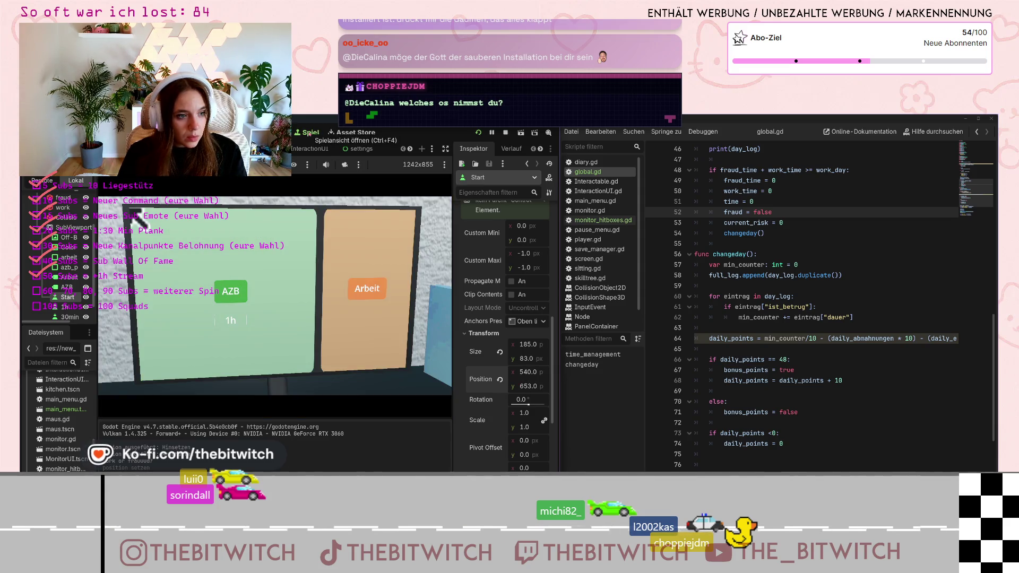
left_click(386, 264)
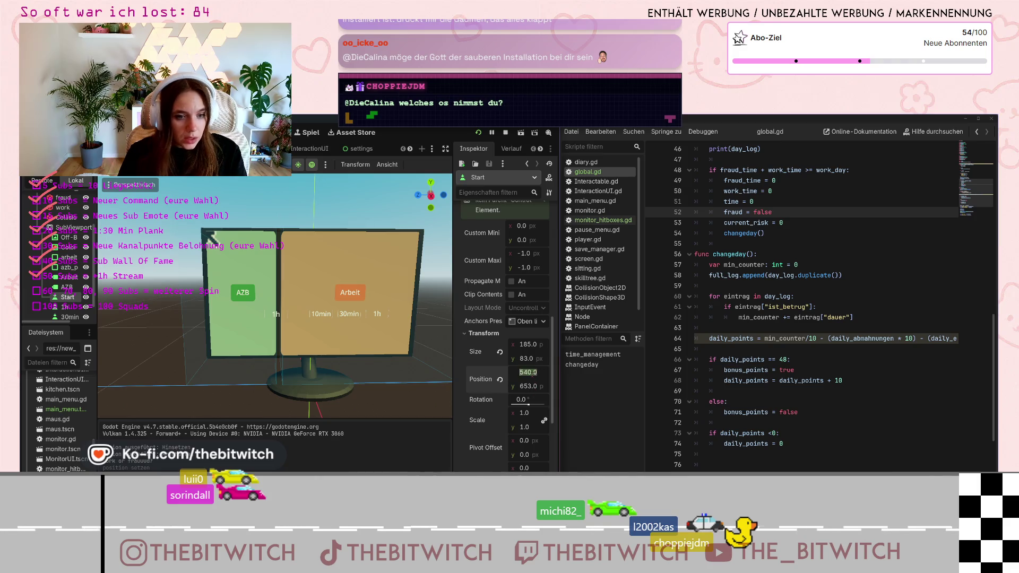
type("543")
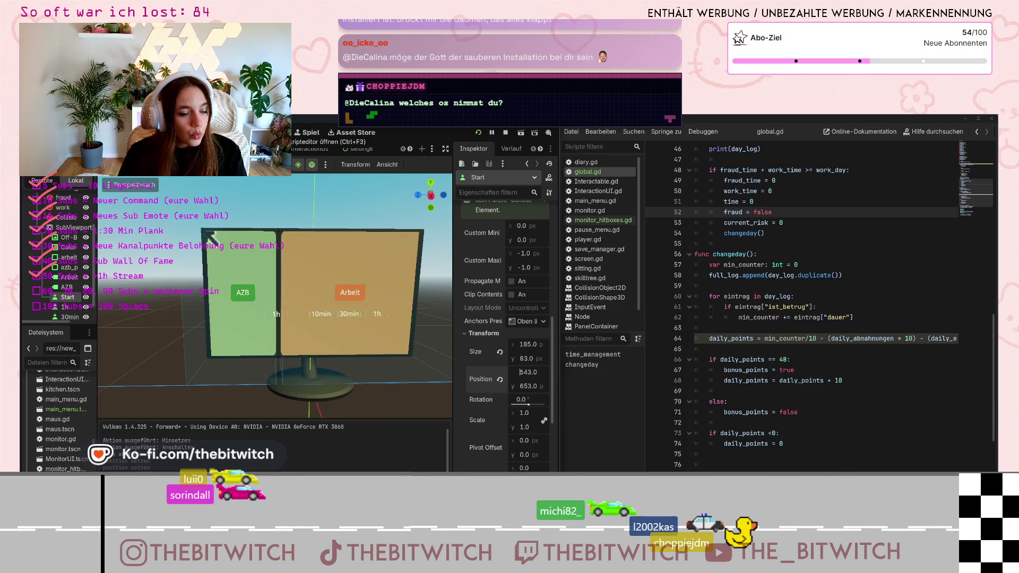
left_click(308, 132)
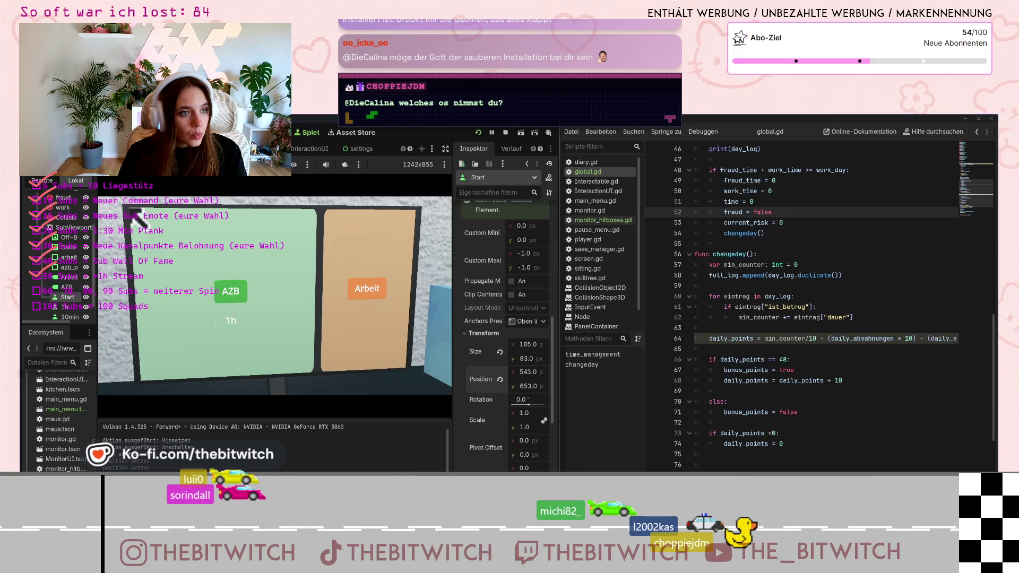
key("ctrl+F2")
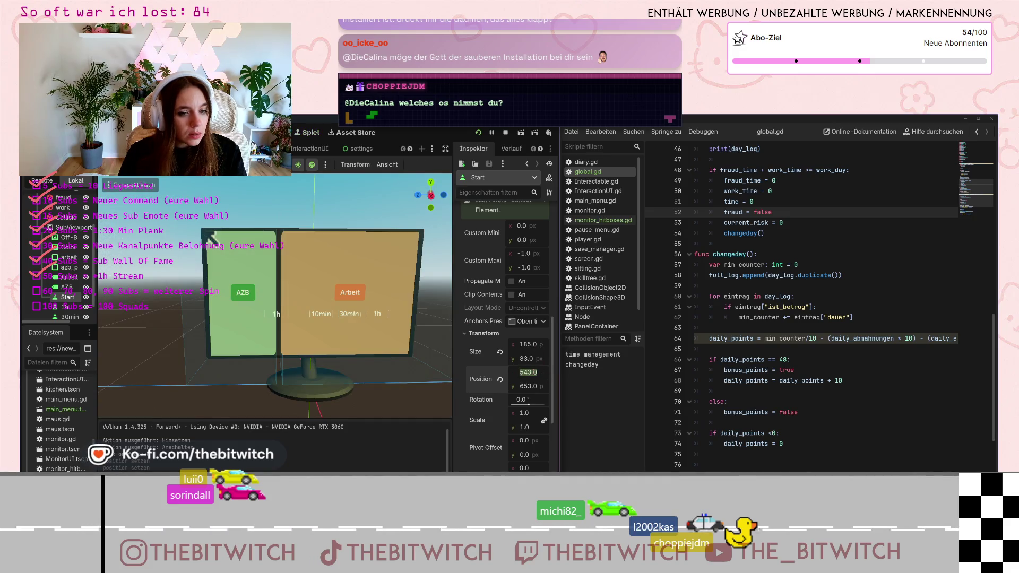
type("544")
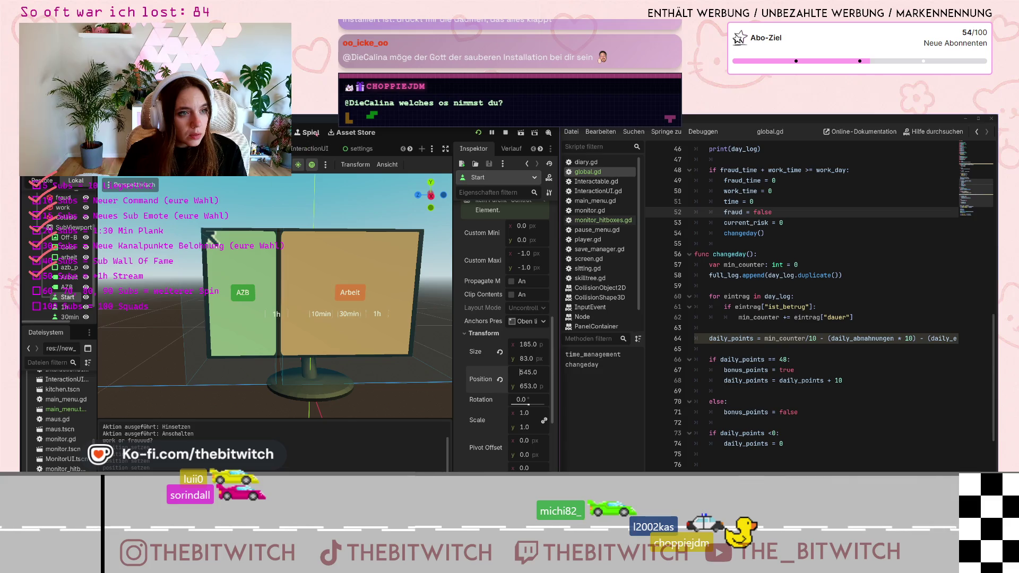
left_click(310, 132)
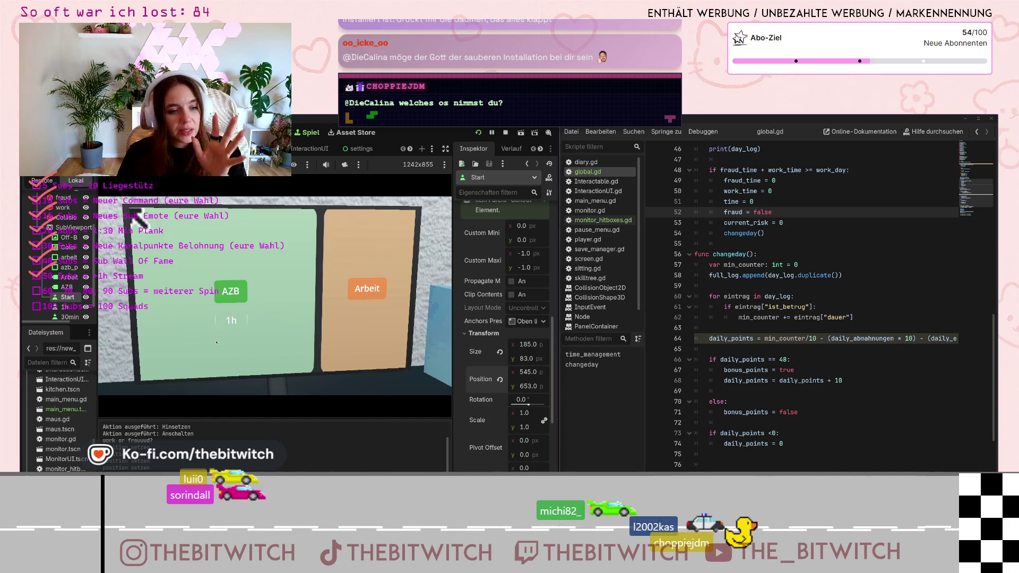
Clear the Start button's Text field so the '1h' caption disappears.
scroll(475, 231, "up", 10)
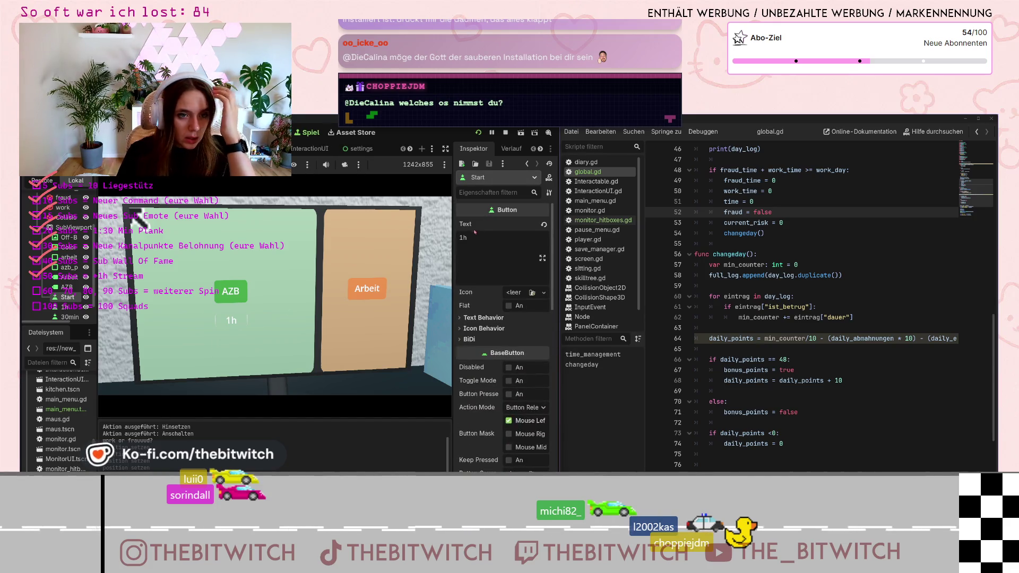
double_click(464, 238)
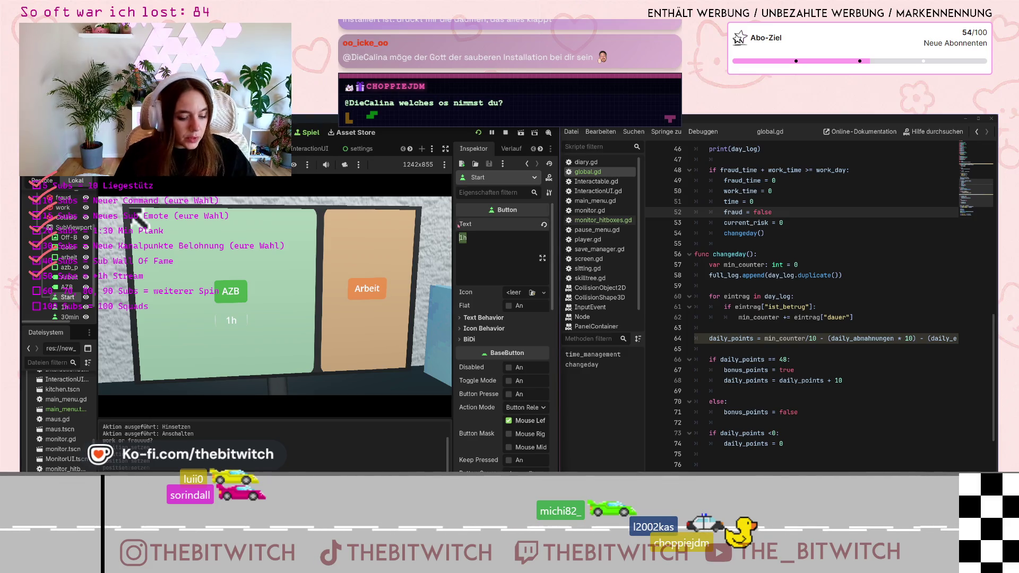
type("Start")
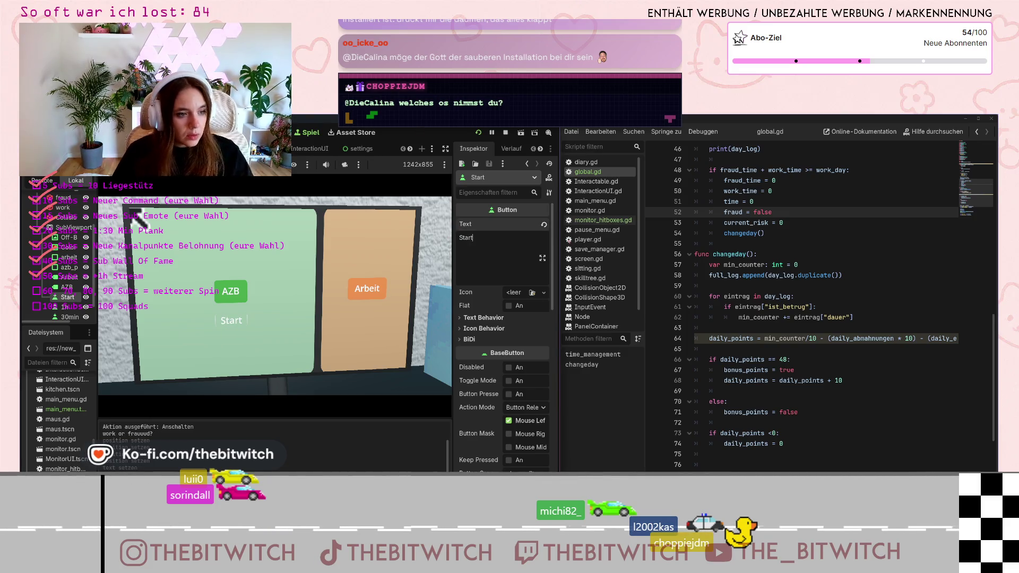
key("ctrl+a")
key("BackSpace")
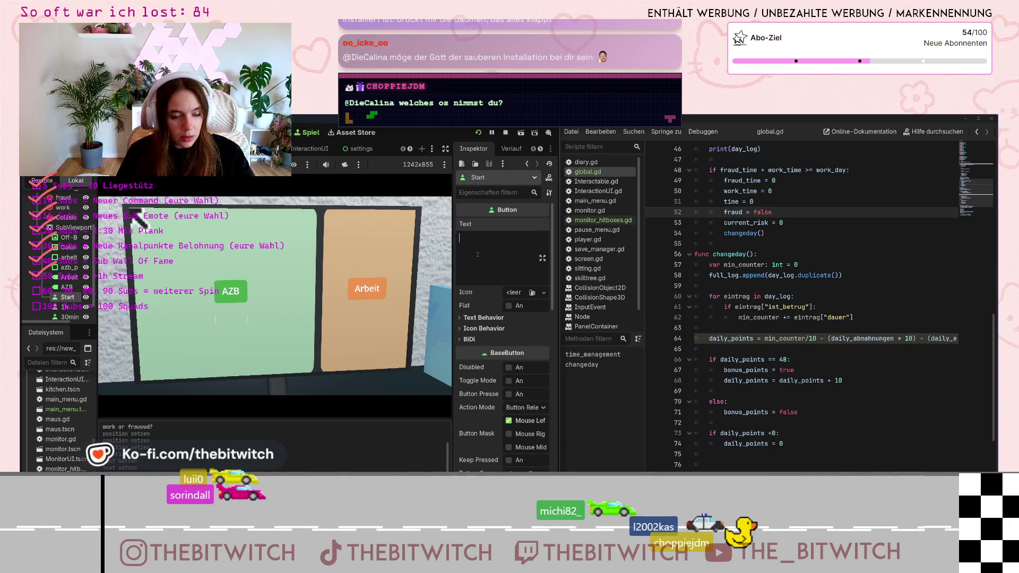
scroll(824, 382, "up", 4)
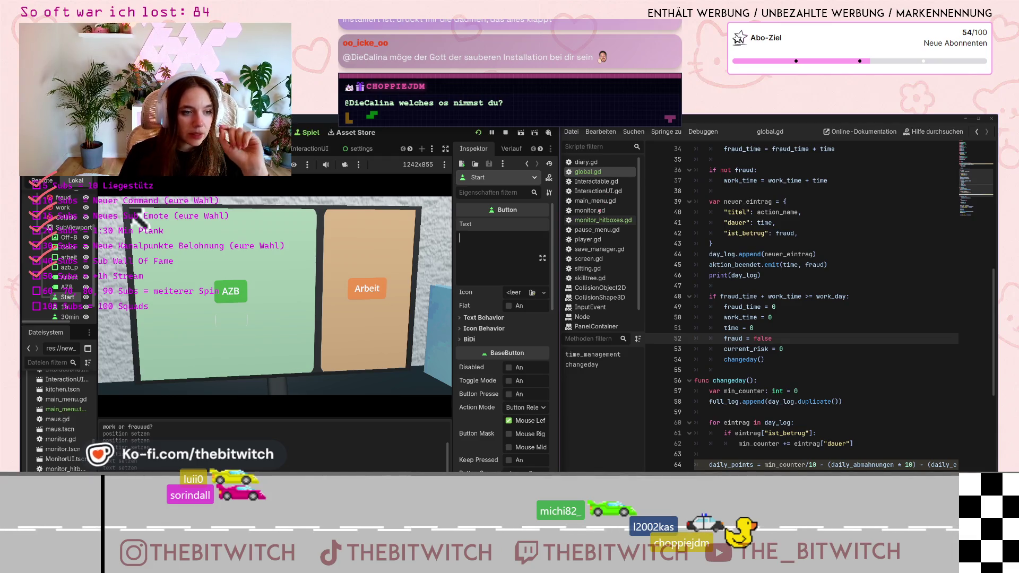
Set the button text to 'Start' and place the cursor at the end of global.gd line 53.
type("Start")
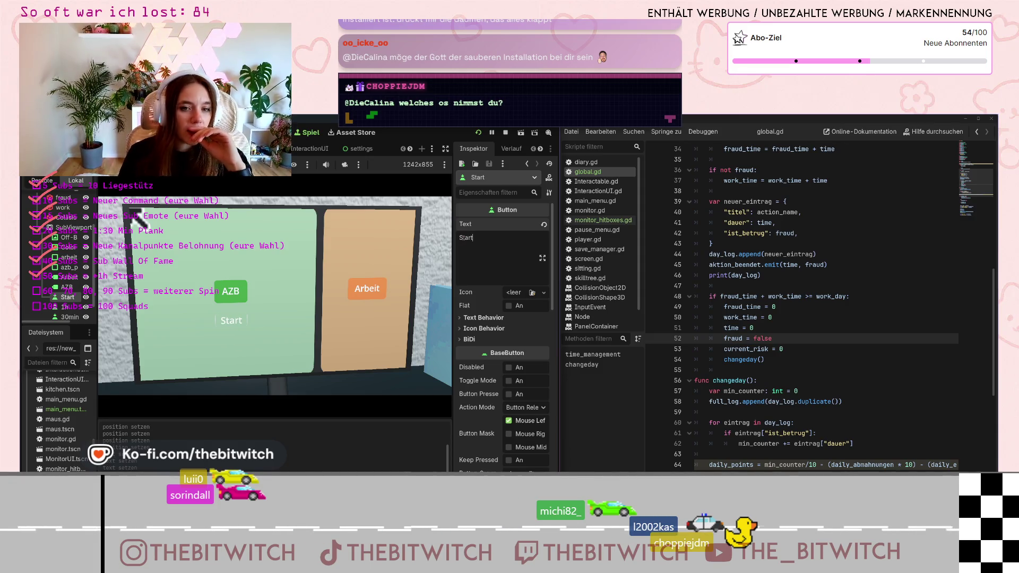
scroll(614, 216, "down", 2)
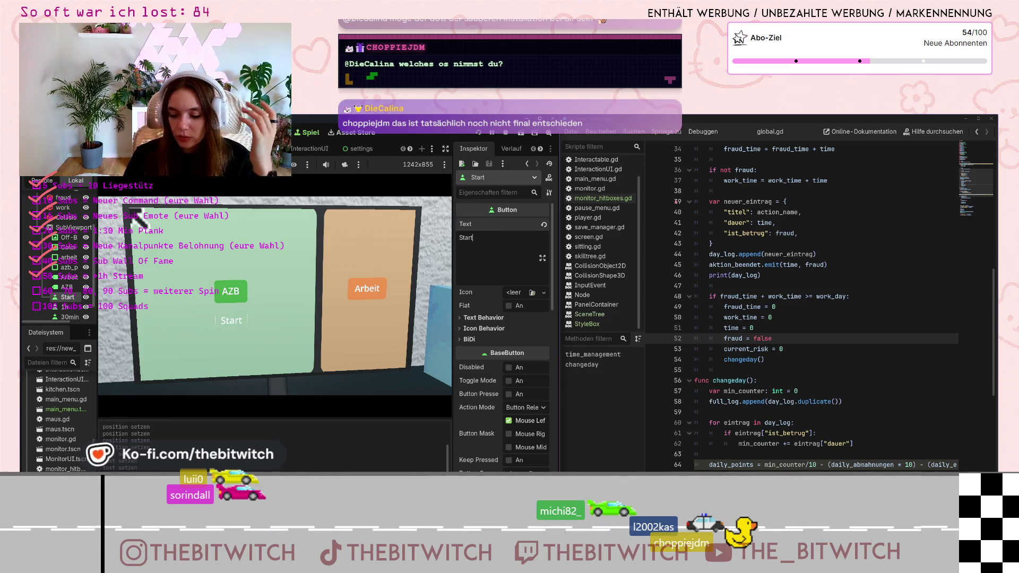
left_click(845, 350)
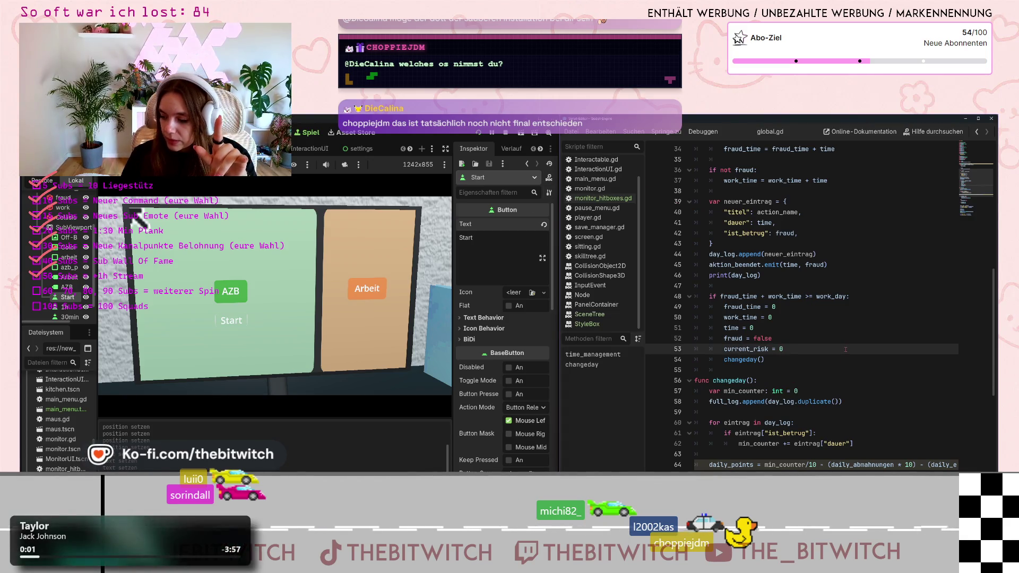
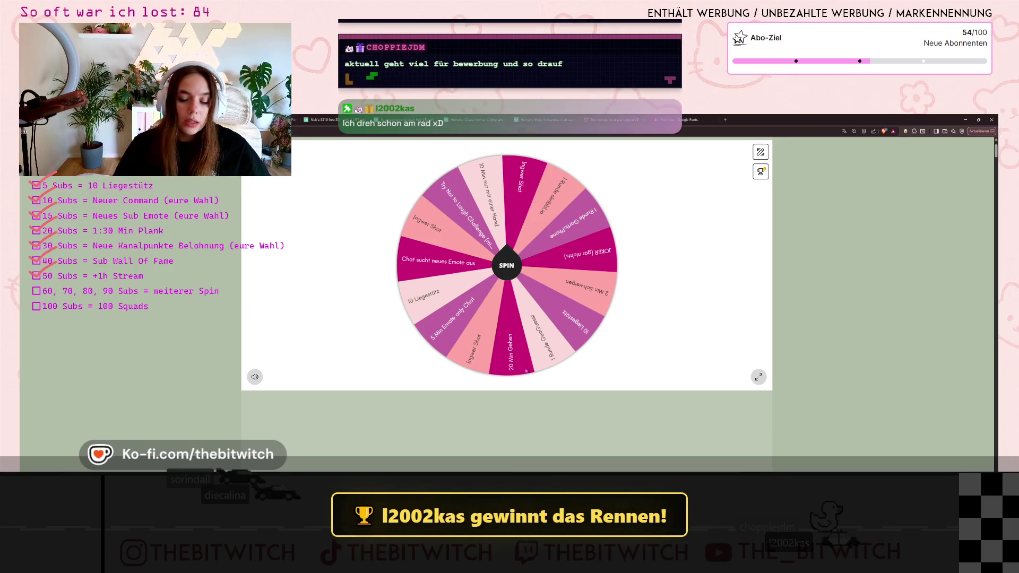
Spin the wheel, which lands on '5 Min Emote only Chat', and hide that choice from the wheel.
left_click(506, 277)
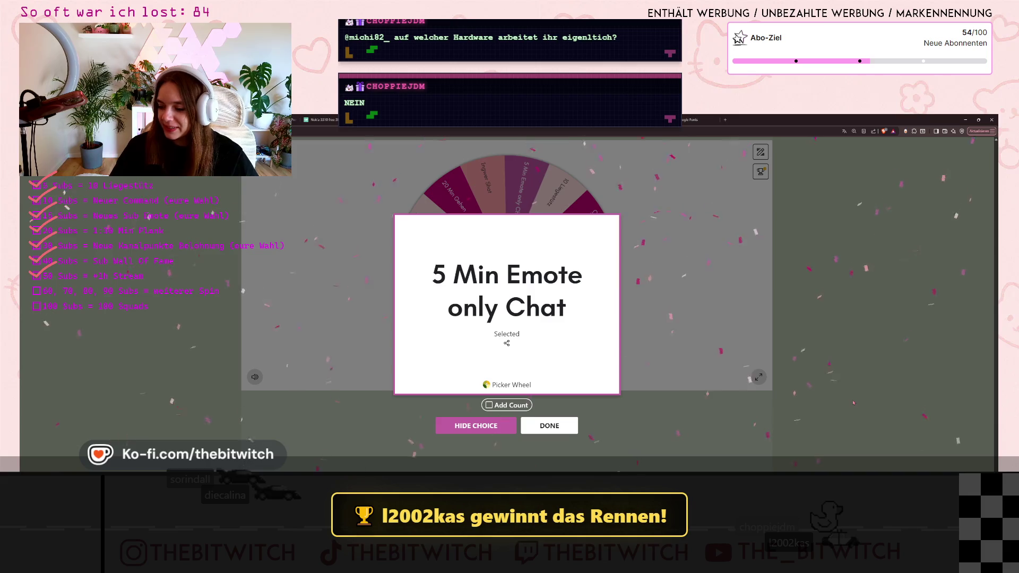
left_click(478, 429)
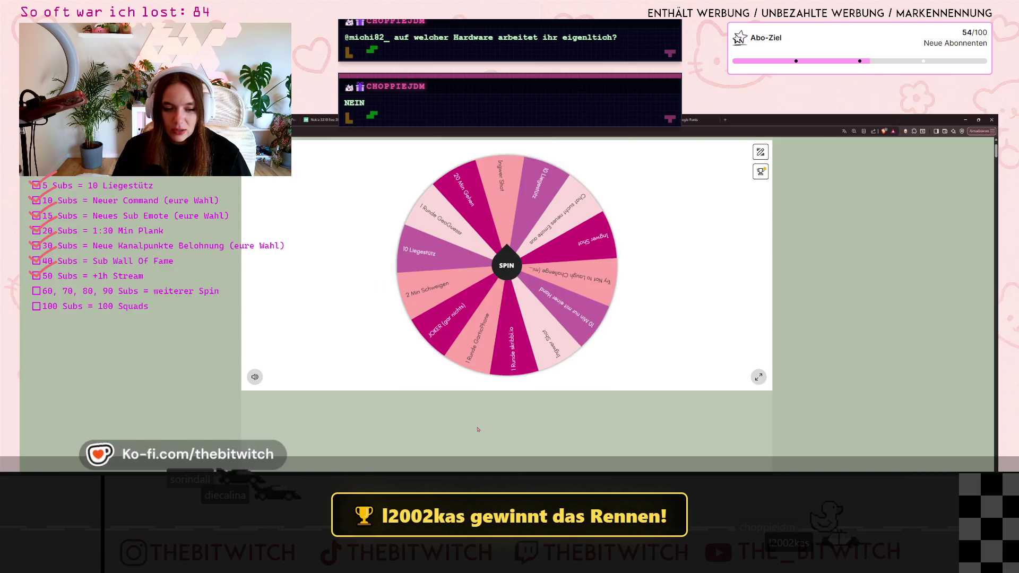